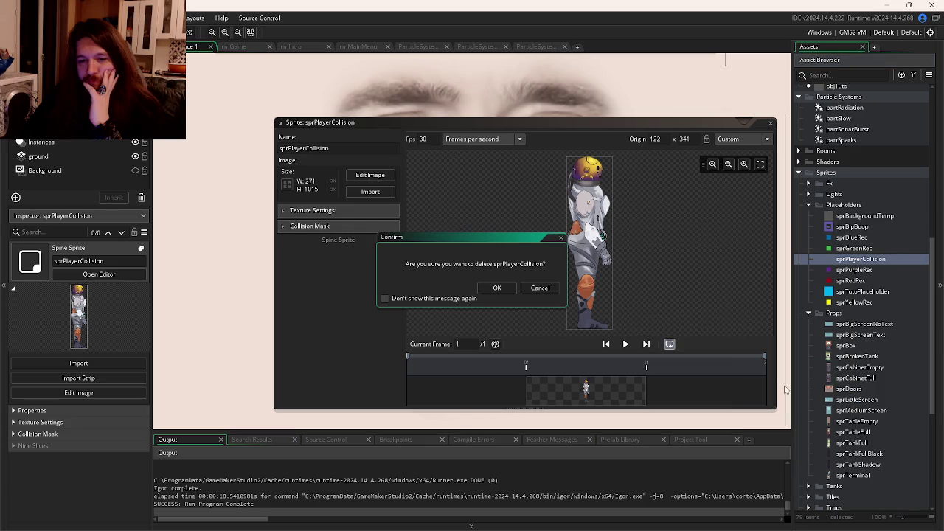
Delete sprPlayerCollision, review objPlayer's Create mask_index line and Draw event, then run a test build
{"action": "left_click", "coordinate": [497, 287]}
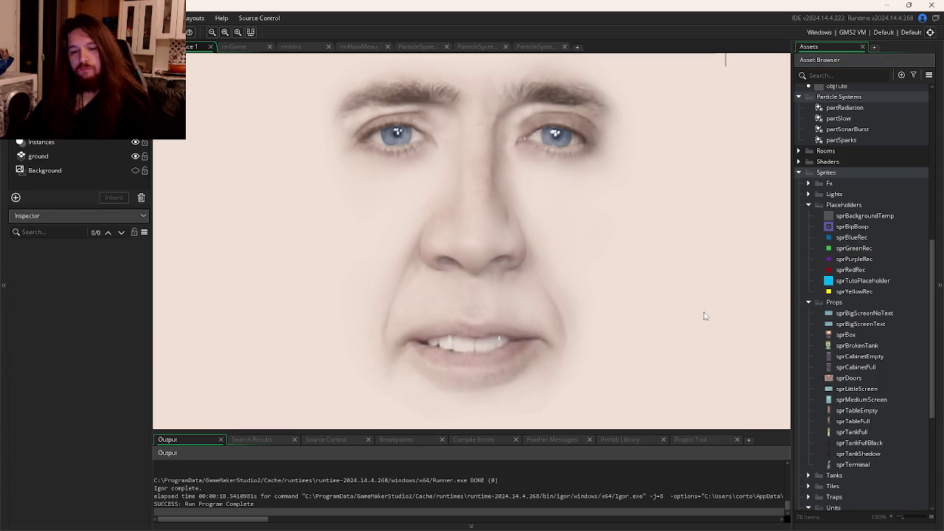
{"action": "key", "text": "ctrl+Tab"}
{"action": "key", "text": "ctrl+Tab"}
{"action": "key", "text": "ctrl+Tab"}
{"action": "key", "text": "ctrl+Tab"}
{"action": "key", "text": "ctrl+Tab"}
{"action": "key", "text": "ctrl+Tab"}
{"action": "key", "text": "ctrl+Tab"}
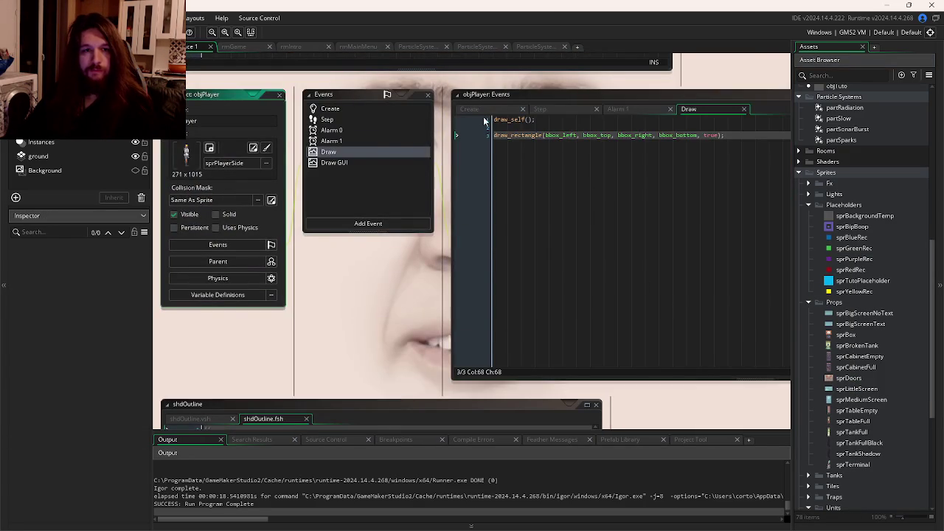
{"action": "left_click", "coordinate": [472, 109]}
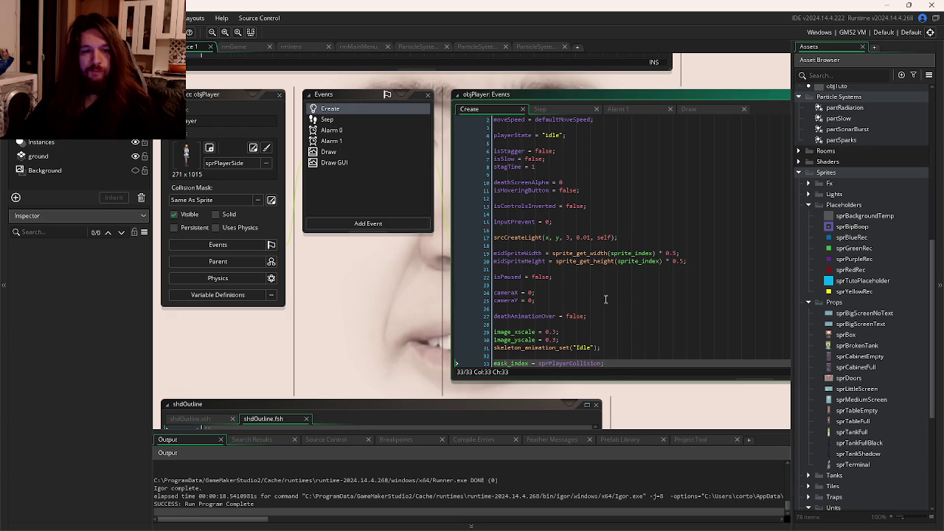
{"action": "triple_click", "coordinate": [612, 364]}
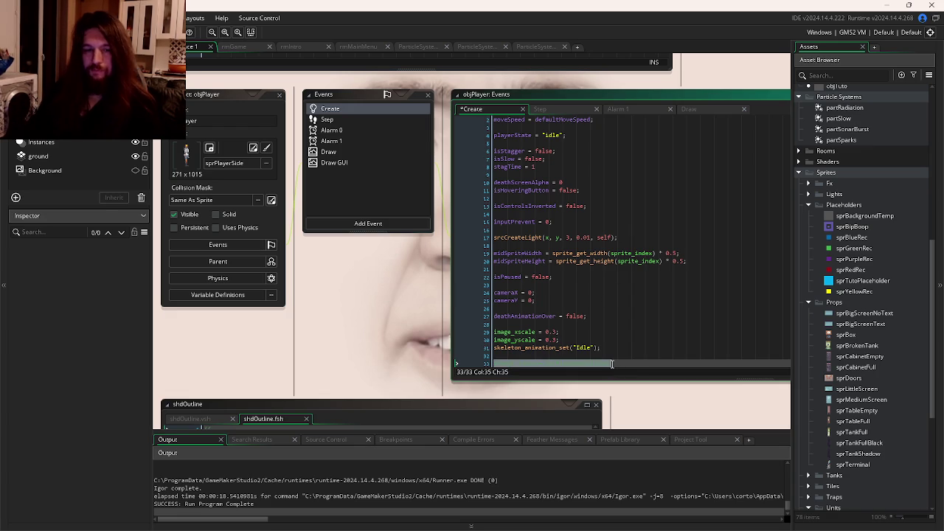
{"action": "left_click", "coordinate": [700, 109]}
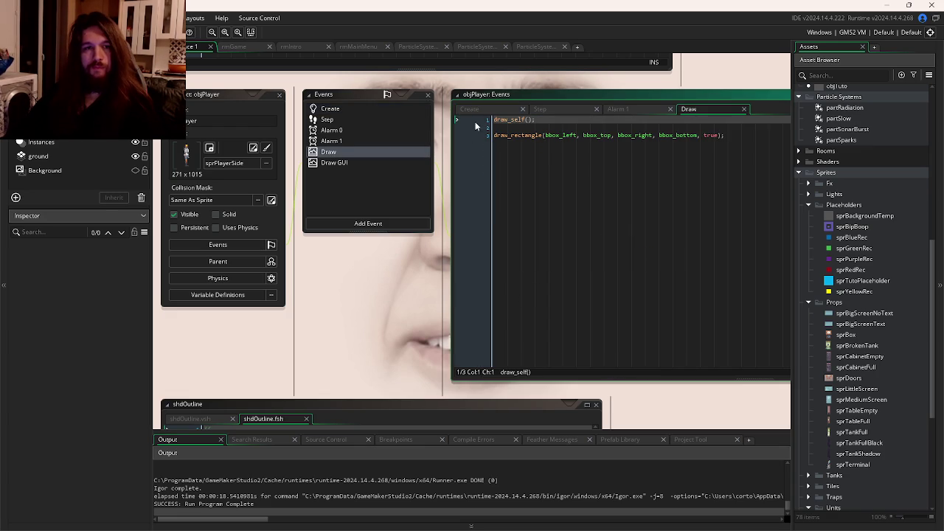
{"action": "key", "text": "F5"}
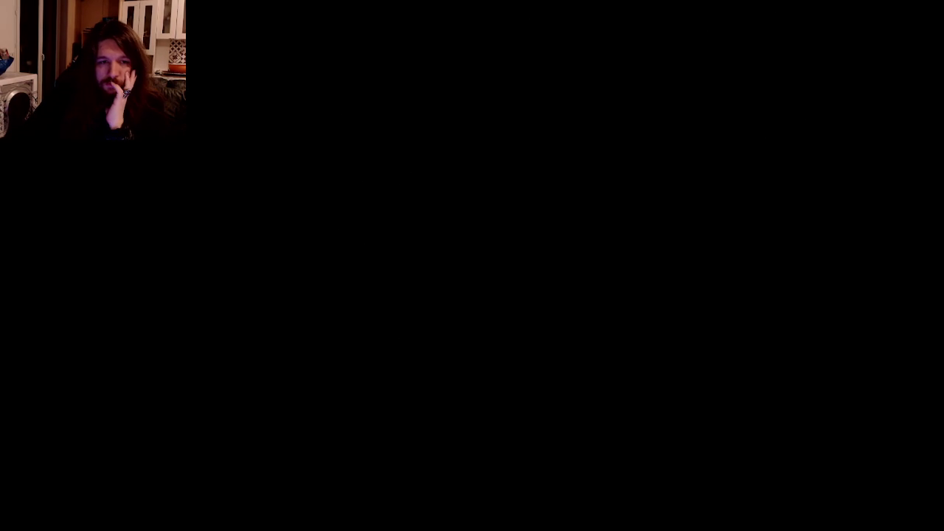
Close the finished test run and scroll up through objPlayer's Step event code
{"action": "scroll", "coordinate": [619, 214], "scroll_direction": "up", "scroll_amount": 10}
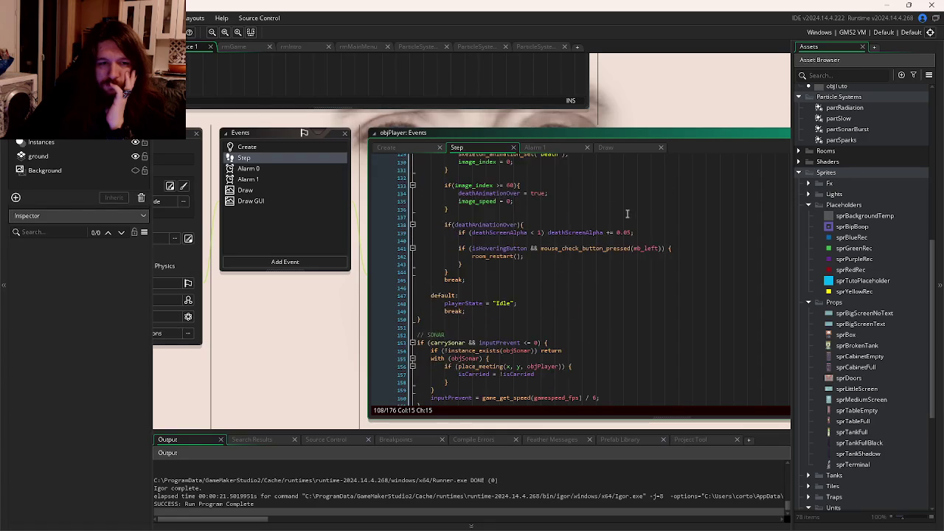
Highlight uses of objBasicSolids, currentSolid and instance_position in the moveDown collision check
{"action": "scroll", "coordinate": [615, 220], "scroll_direction": "up", "scroll_amount": 15}
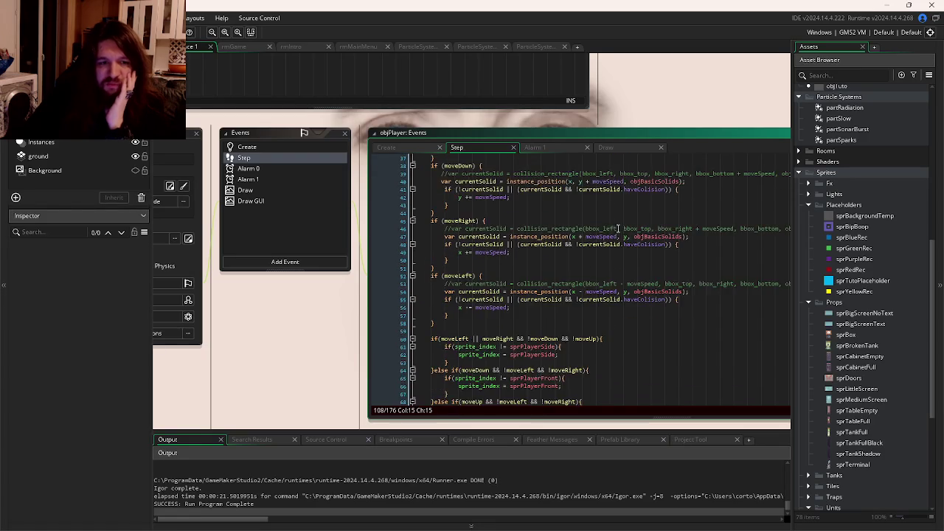
{"action": "left_click", "coordinate": [556, 180]}
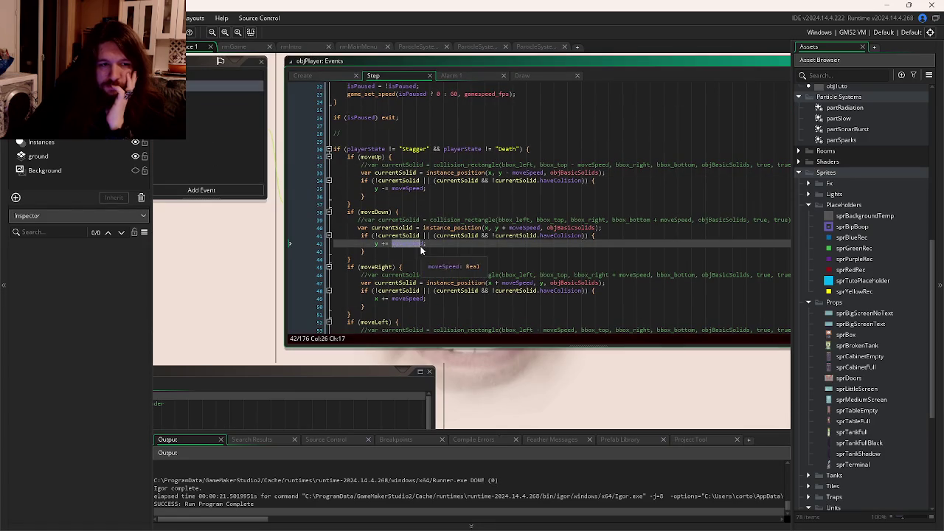
{"action": "left_click", "coordinate": [496, 235]}
{"action": "left_click", "coordinate": [464, 228]}
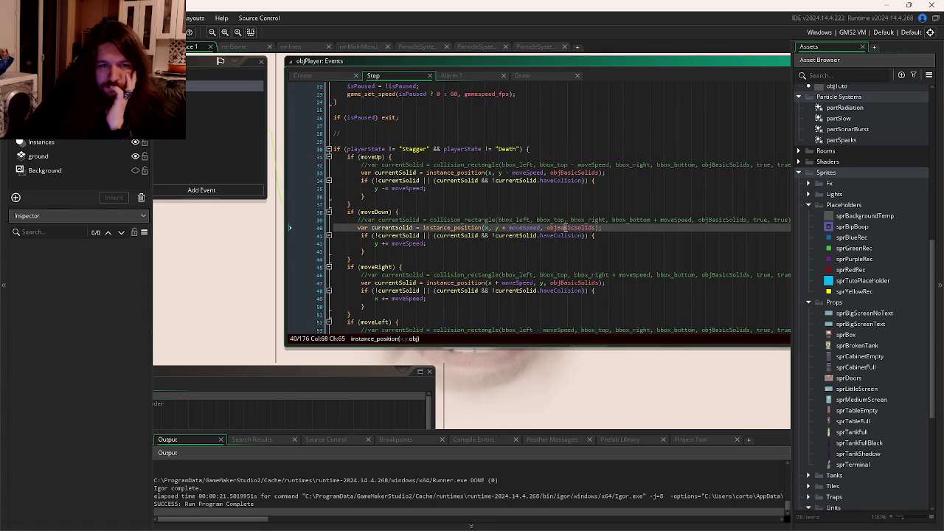
{"action": "double_click", "coordinate": [572, 227]}
{"action": "double_click", "coordinate": [412, 235]}
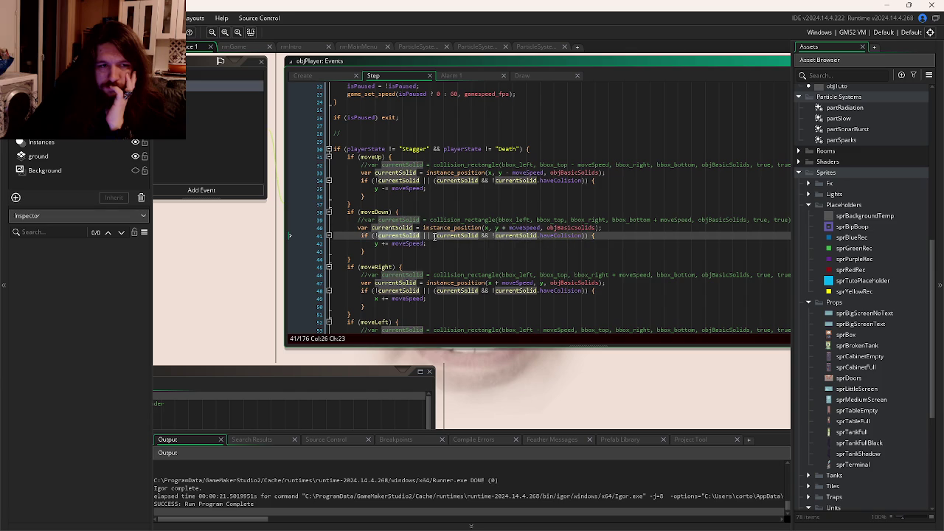
{"action": "double_click", "coordinate": [442, 227]}
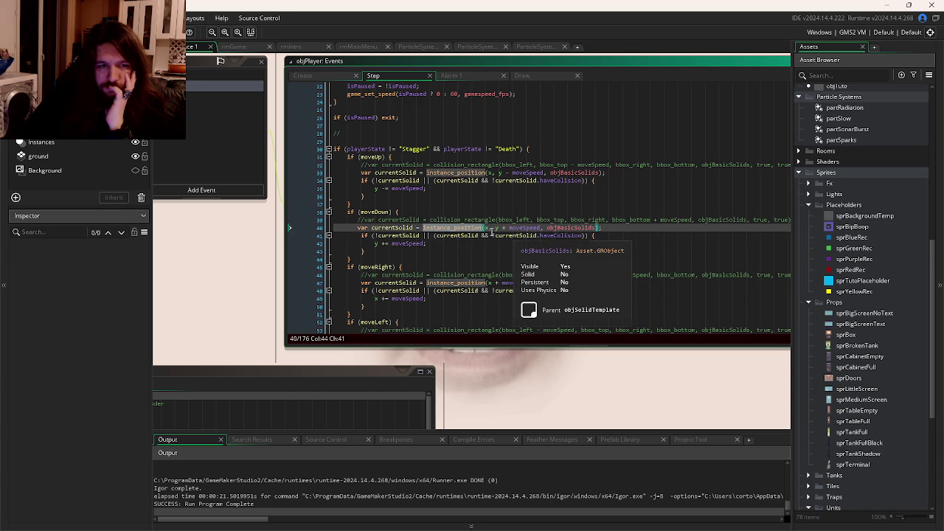
Inspect the currentSolid and haveColision checks on lines 41–42, then launch a fresh test build
{"action": "mouse_move", "coordinate": [408, 236]}
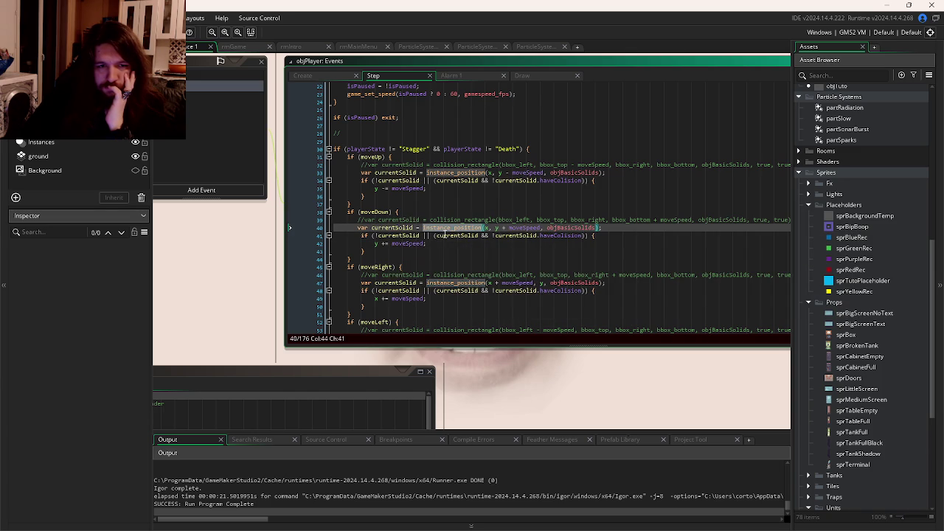
{"action": "mouse_move", "coordinate": [504, 239]}
{"action": "left_click", "coordinate": [474, 238]}
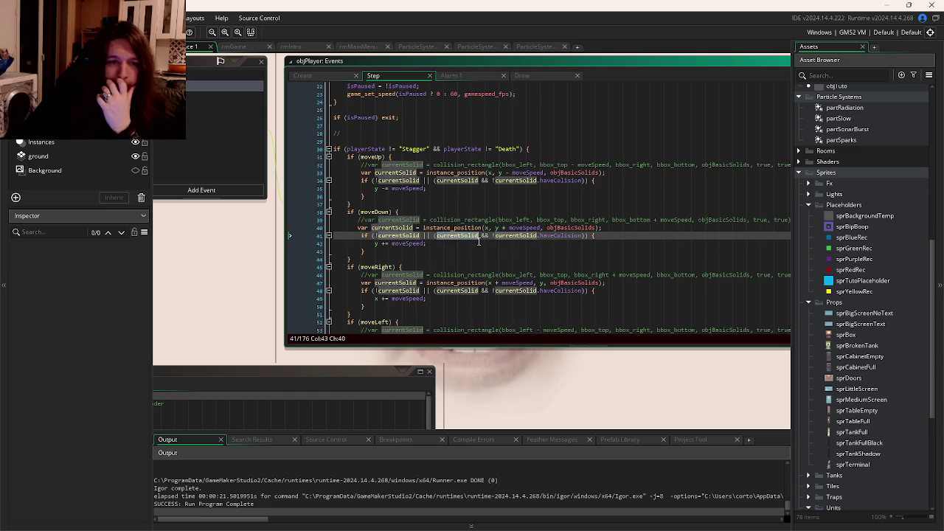
{"action": "double_click", "coordinate": [552, 237]}
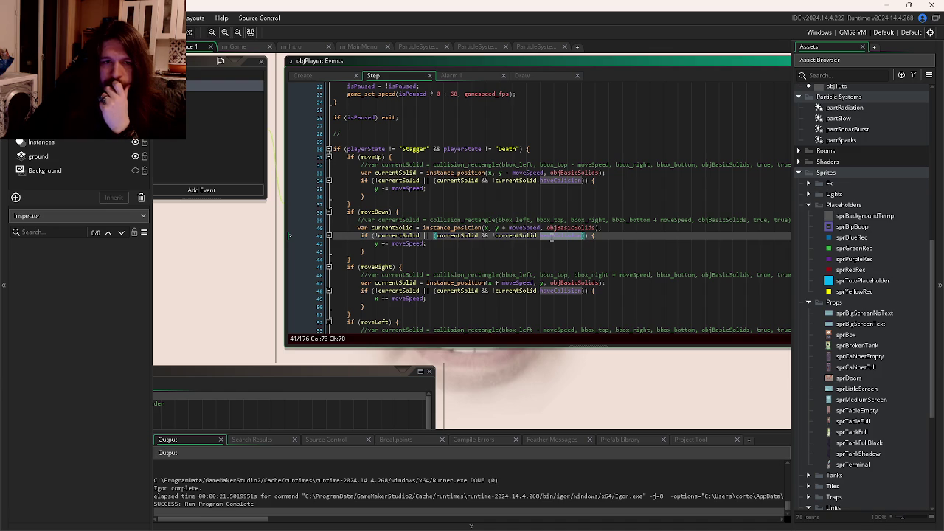
{"action": "left_click", "coordinate": [436, 245]}
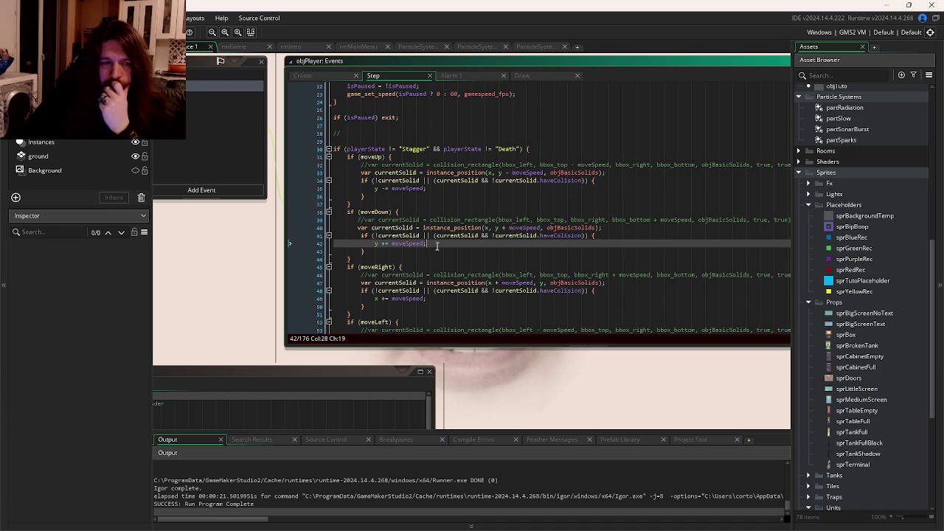
{"action": "scroll", "coordinate": [458, 247], "scroll_direction": "down", "scroll_amount": 10}
{"action": "scroll", "coordinate": [514, 250], "scroll_direction": "up", "scroll_amount": 9}
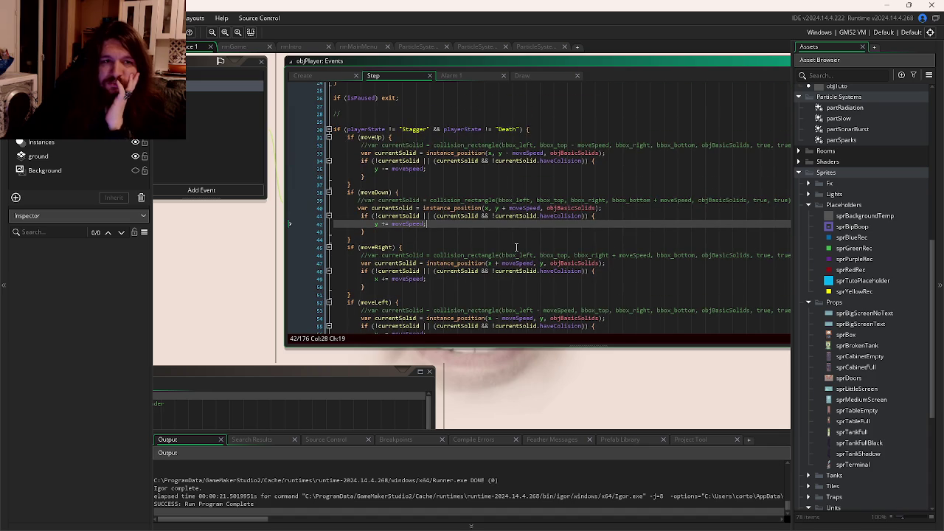
{"action": "key", "text": "F5"}
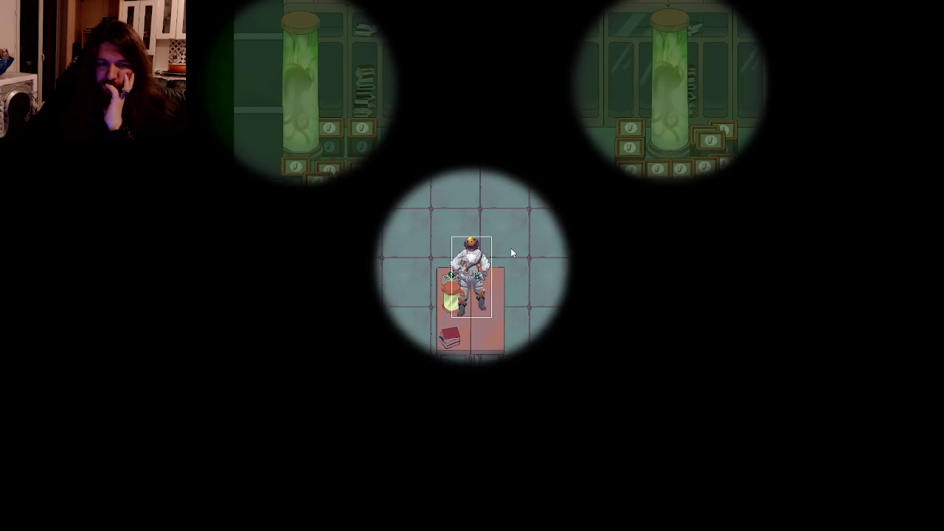
Walk the player right, down, up and left with WASD to test wall collisions
{"action": "key", "text": "d"}
{"action": "key", "text": "s"}
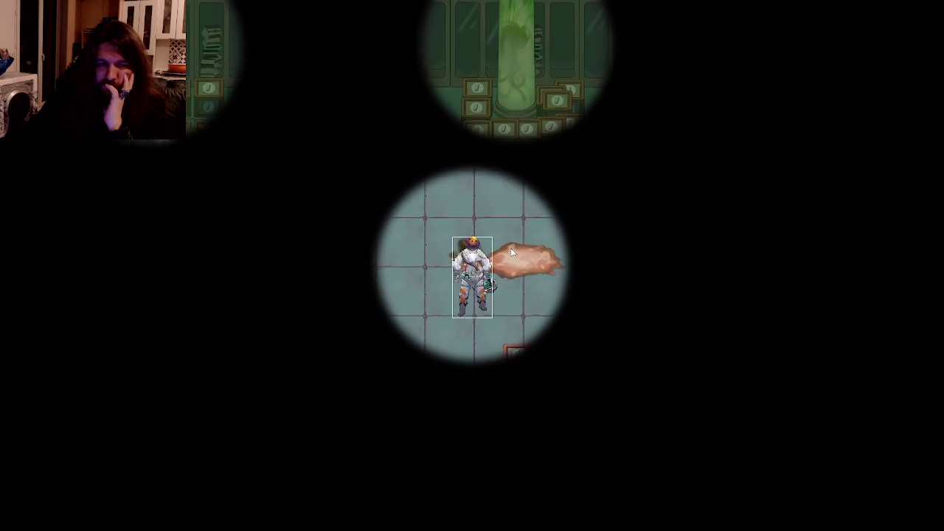
{"action": "key", "text": "w"}
{"action": "key", "text": "a"}
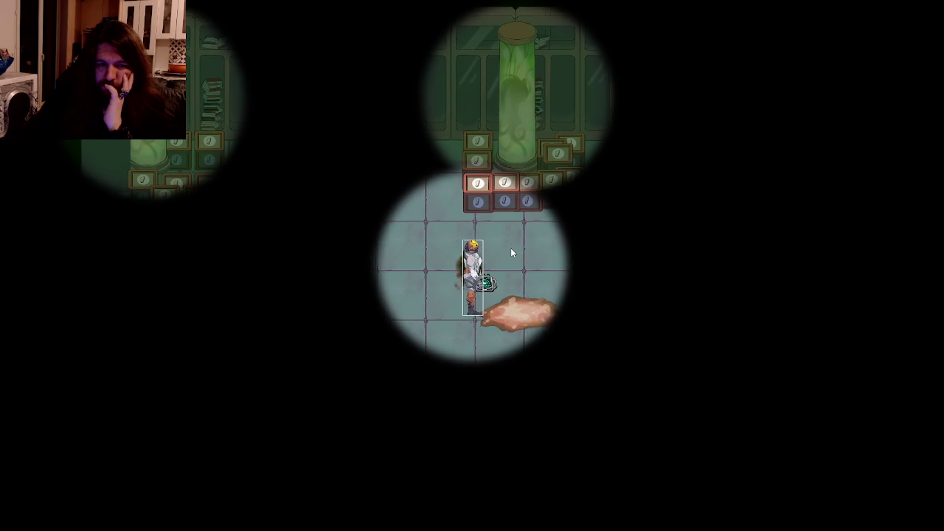
{"action": "key", "text": "d"}
{"action": "key", "text": "d"}
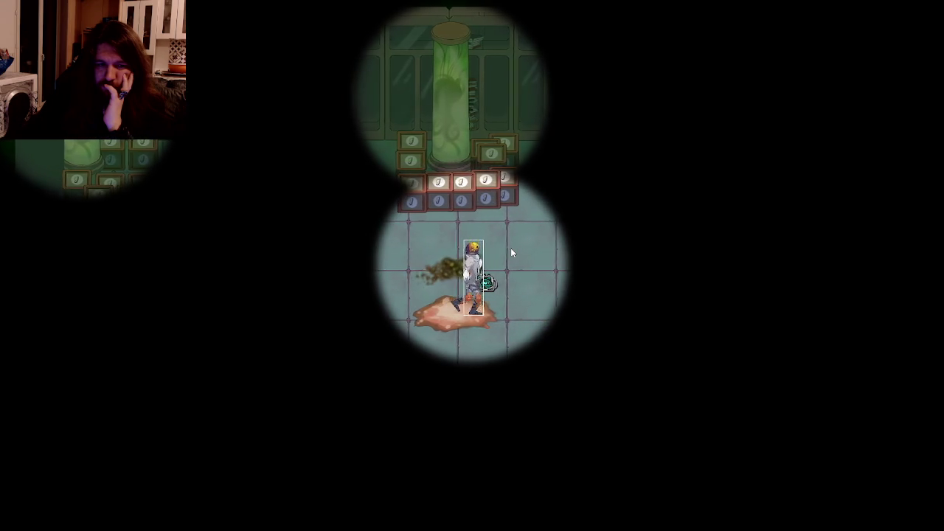
{"action": "key", "text": "s"}
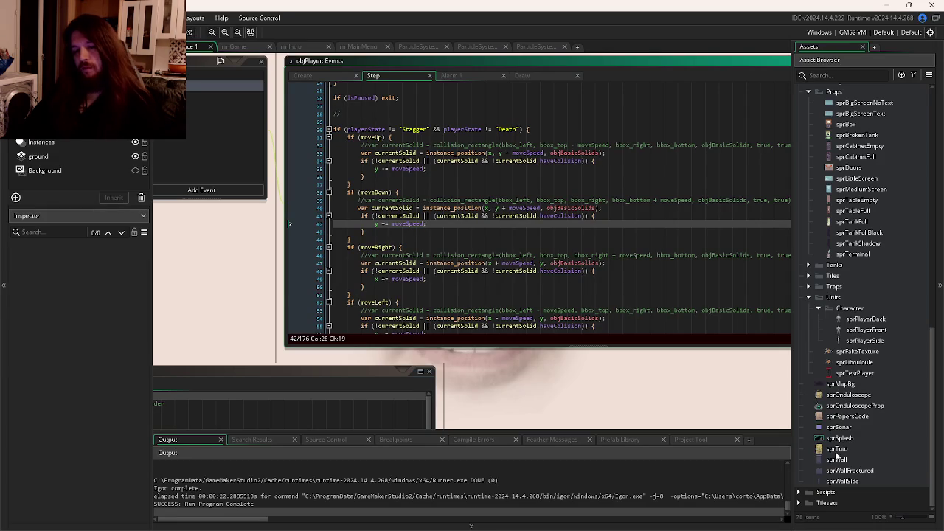
Bring up objPlayer's Create event code again
{"action": "key", "text": "Down"}
{"action": "key", "text": "Down"}
{"action": "key", "text": "Down"}
{"action": "left_click", "coordinate": [325, 77]}
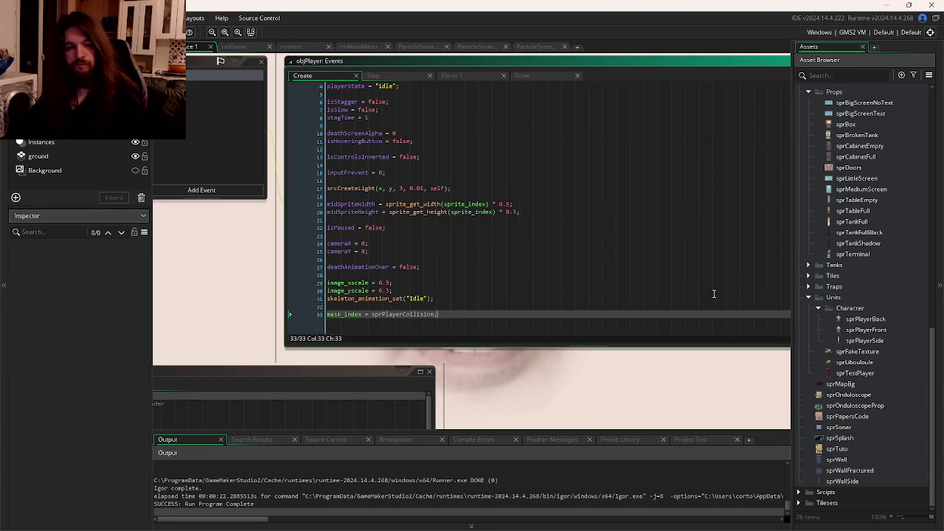
{"action": "scroll", "coordinate": [850, 322], "scroll_direction": "up", "scroll_amount": 5}
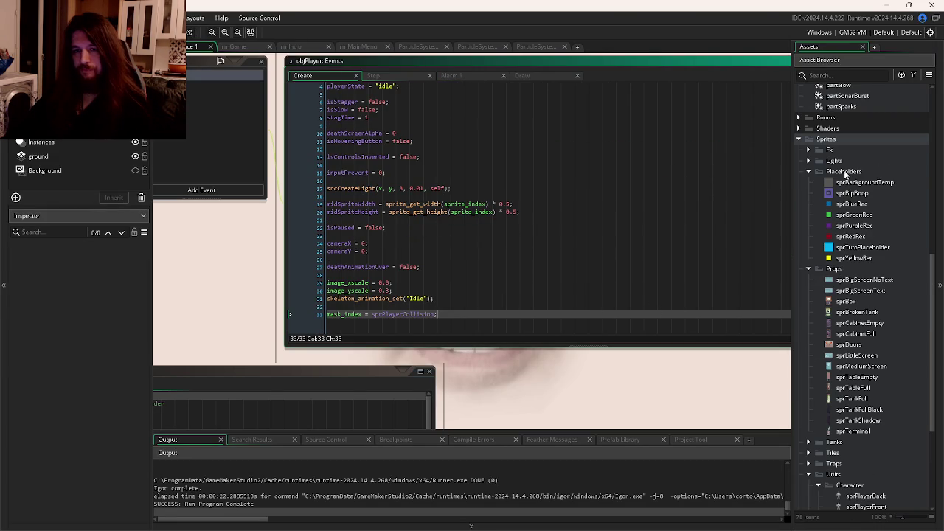
Add a new sprite to the Placeholders folder and name it sprPlayerCollision
{"action": "right_click", "coordinate": [845, 173]}
{"action": "mouse_move", "coordinate": [796, 183]}
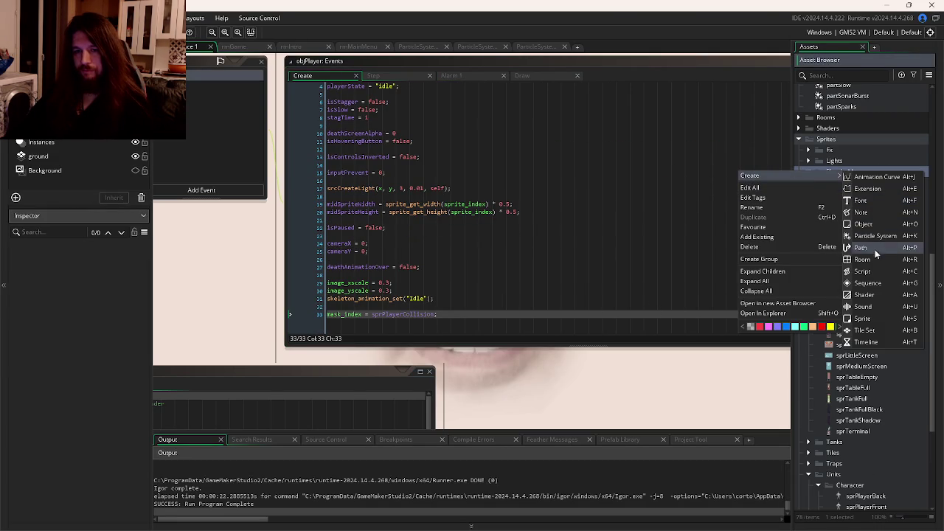
{"action": "left_click", "coordinate": [864, 318]}
{"action": "type", "text": "sprPlayerCollision"}
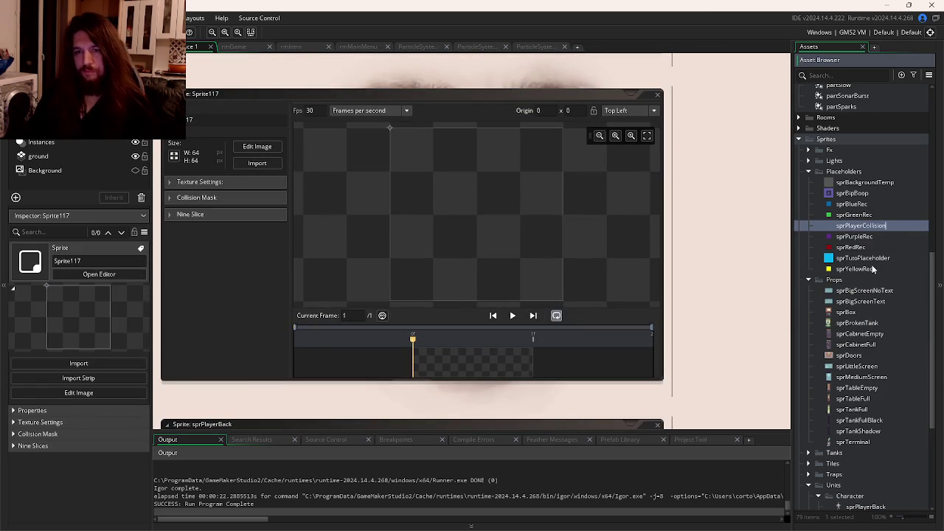
{"action": "key", "text": "Return"}
Resize sprPlayerCollision to 300×1000 and set its origin to Middle Centre
{"action": "left_click", "coordinate": [177, 158]}
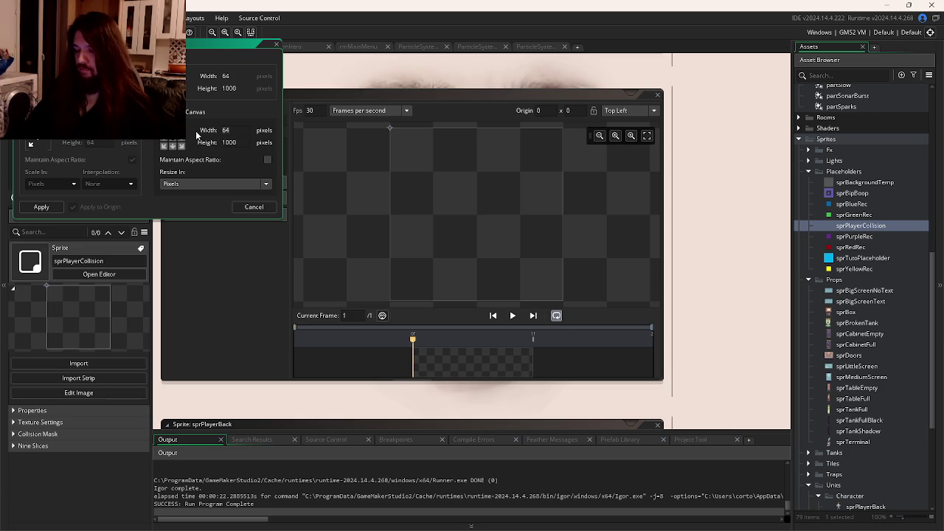
{"action": "left_click", "coordinate": [41, 207]}
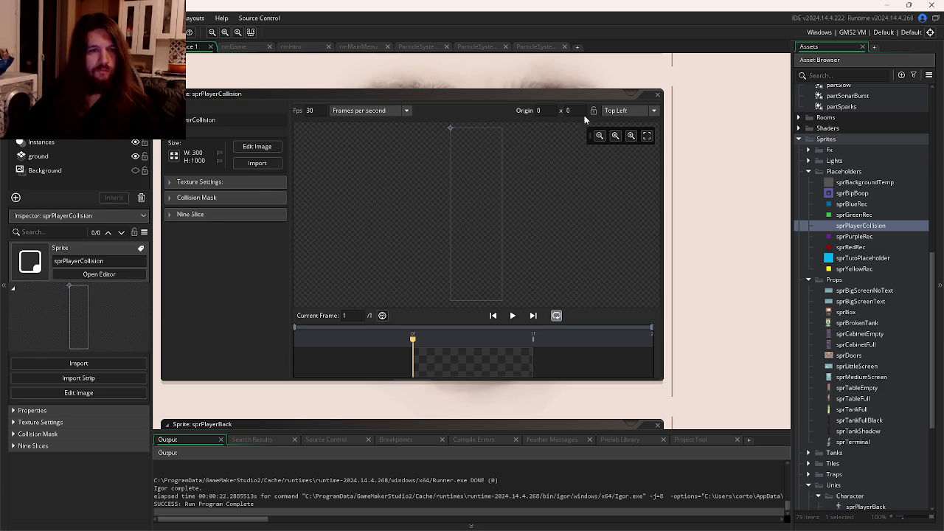
{"action": "left_click", "coordinate": [638, 110]}
{"action": "left_click", "coordinate": [633, 168]}
Give it a manual rectangle mask: Left 100, Top 800, Right 200, Bottom 1000, then run the game
{"action": "left_click", "coordinate": [188, 198]}
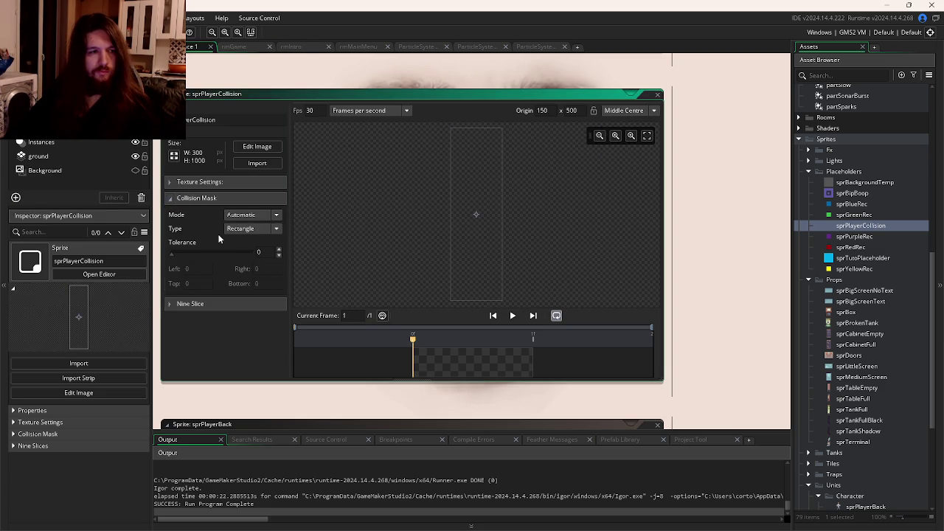
{"action": "left_click", "coordinate": [232, 215]}
{"action": "left_click", "coordinate": [239, 248]}
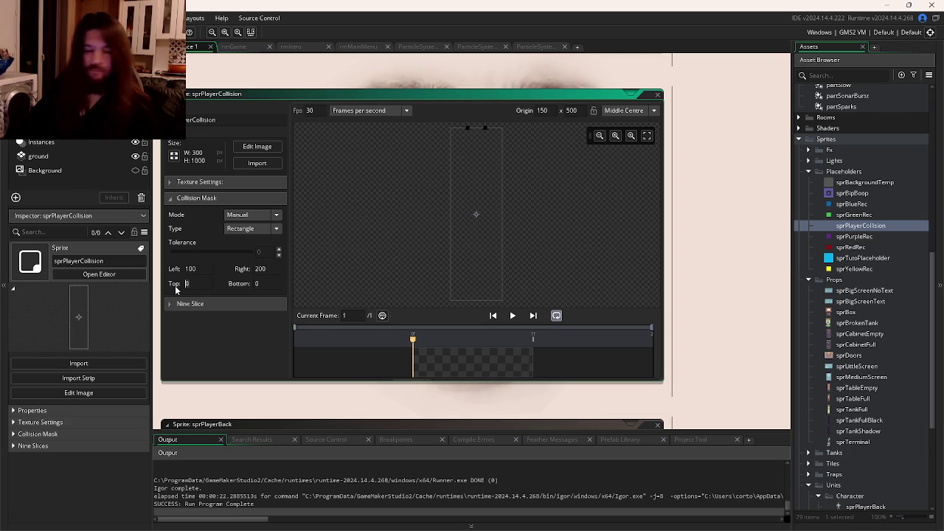
{"action": "left_click", "coordinate": [186, 285]}
{"action": "type", "text": "800"}
{"action": "left_click", "coordinate": [234, 289]}
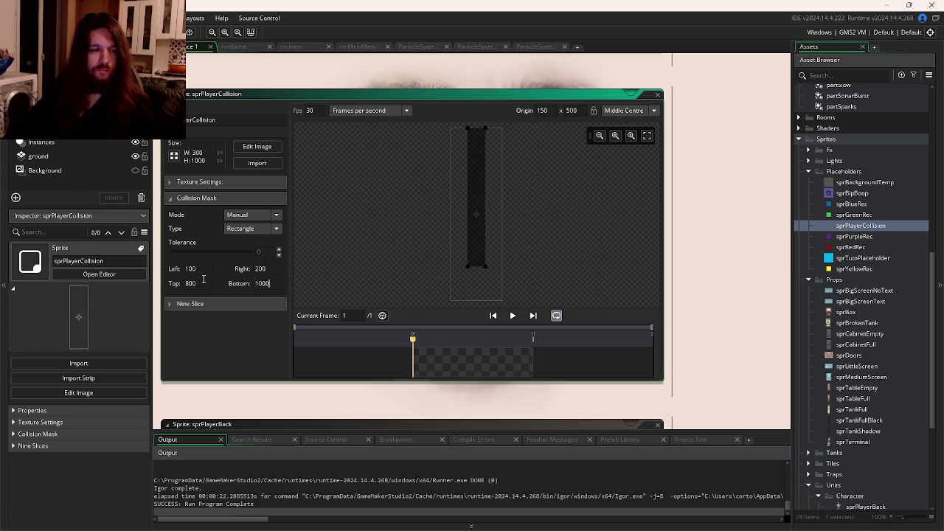
{"action": "left_click", "coordinate": [203, 282]}
{"action": "key", "text": "F5"}
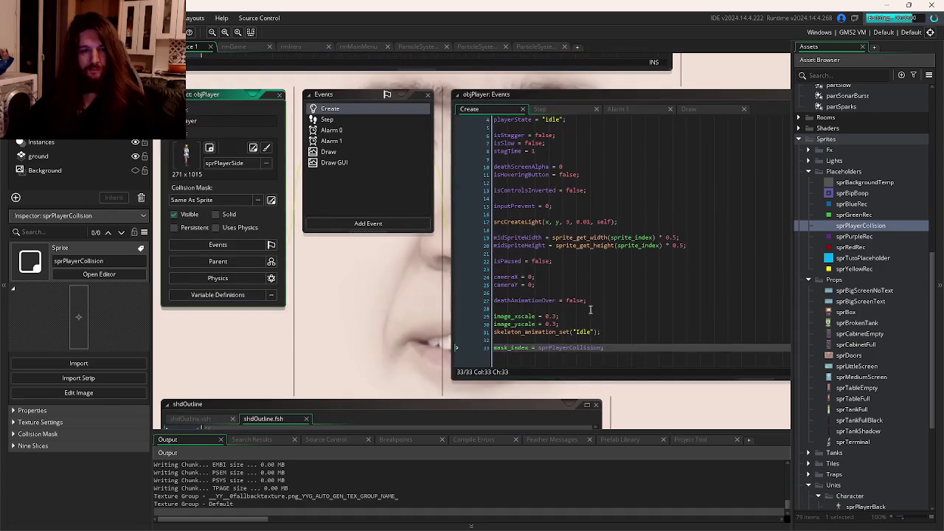
Walk the player around the flesh patch, table, crates and purple pipe to test collisions
{"action": "left_click", "coordinate": [605, 334]}
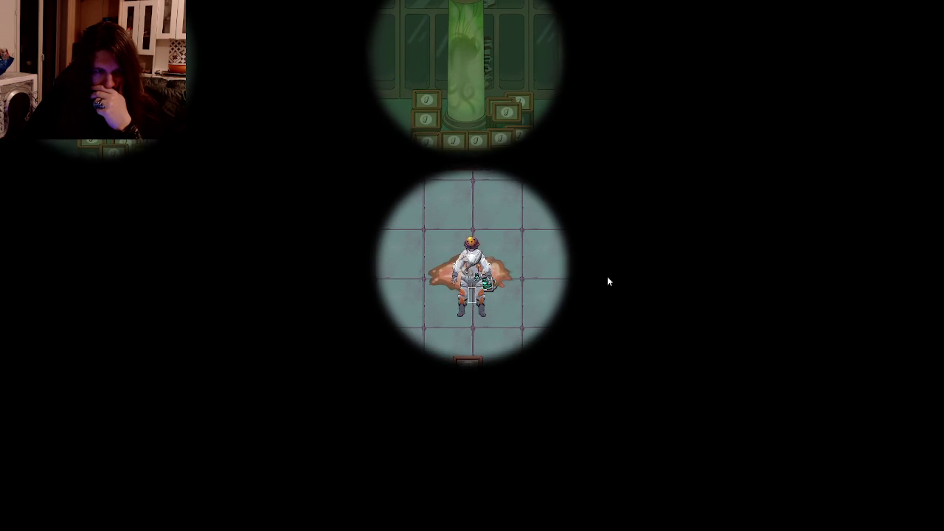
{"action": "key", "text": "w"}
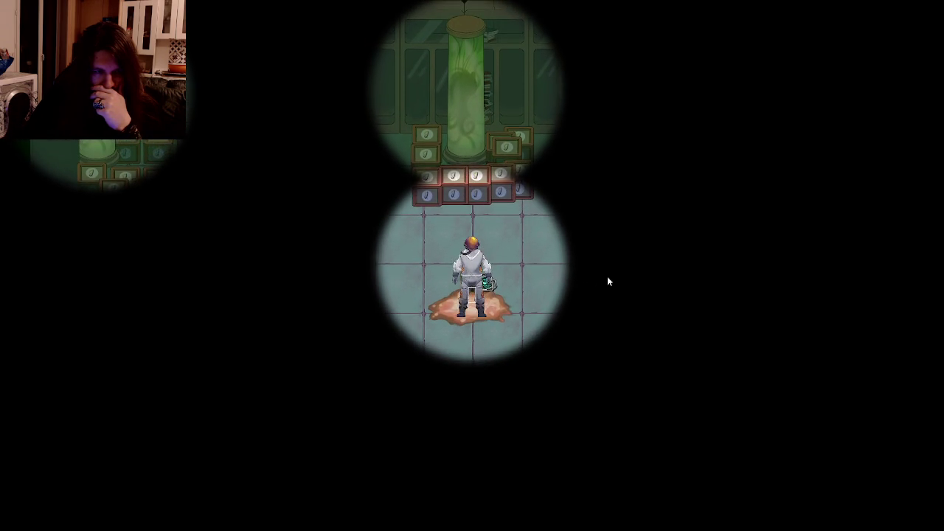
{"action": "key", "text": "s"}
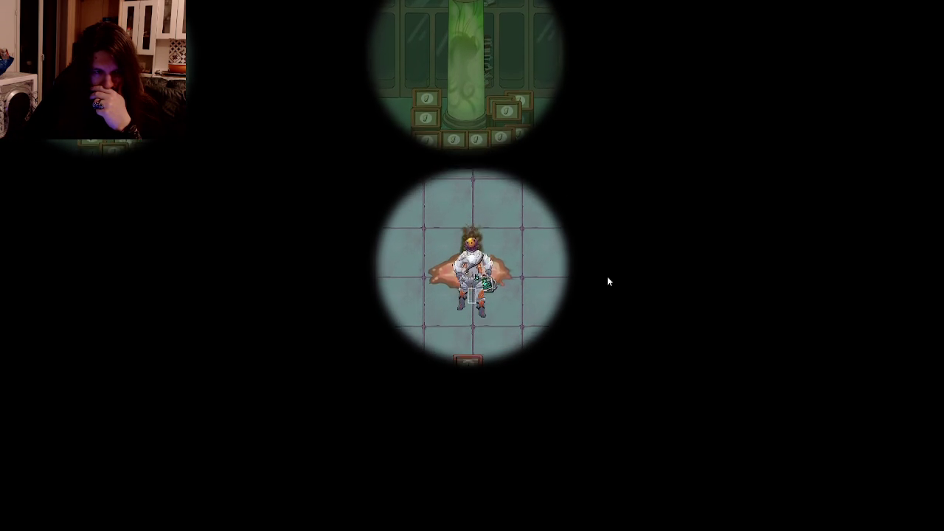
{"action": "key", "text": "a"}
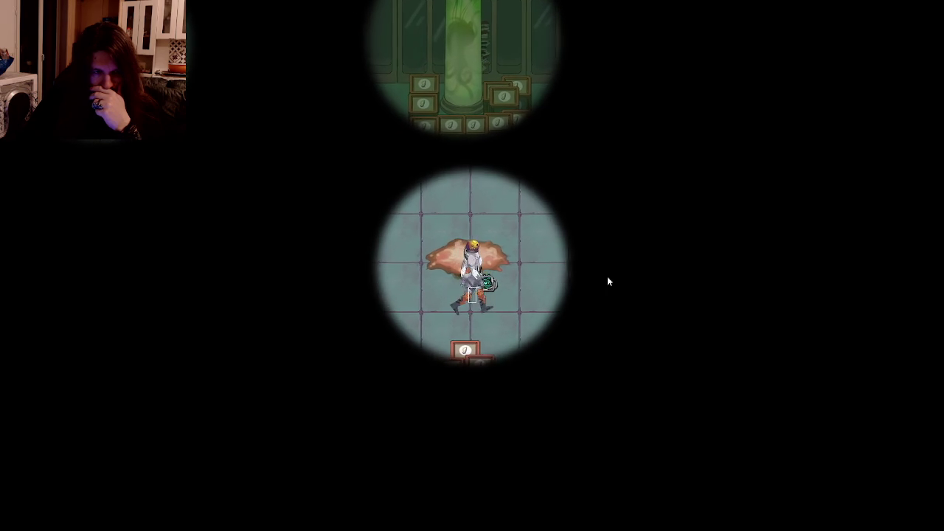
{"action": "key", "text": "a"}
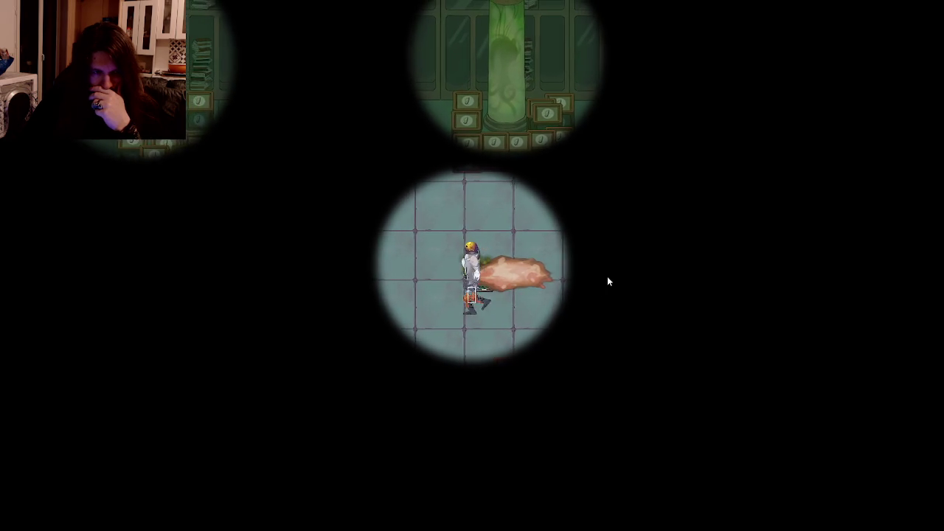
{"action": "key", "text": "s"}
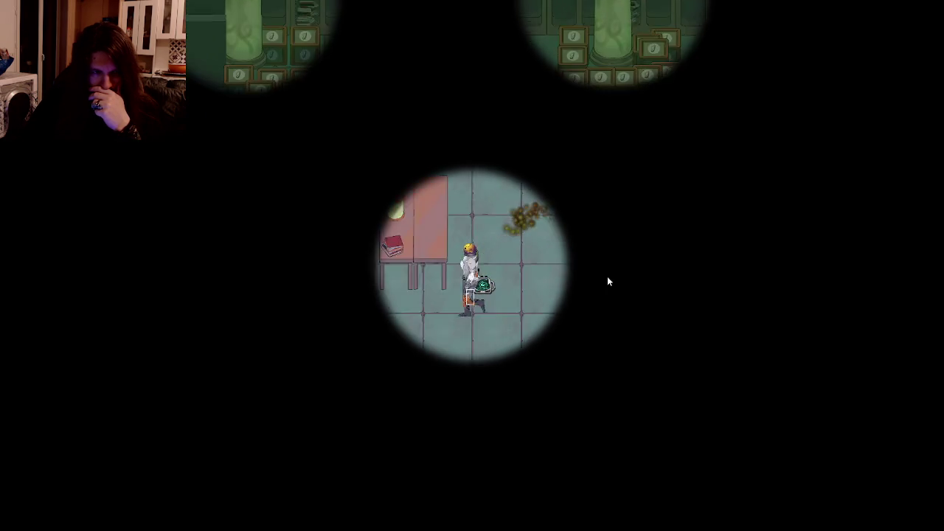
{"action": "key", "text": "s"}
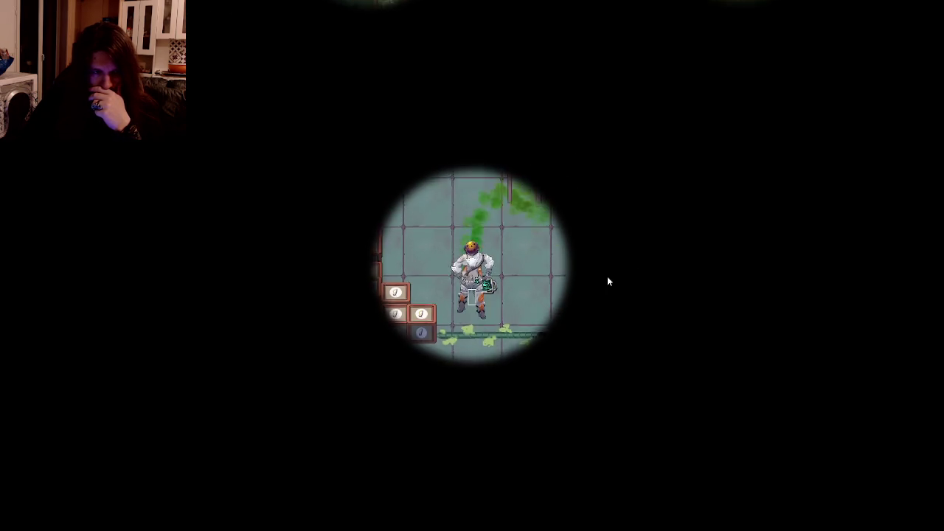
{"action": "key", "text": "d"}
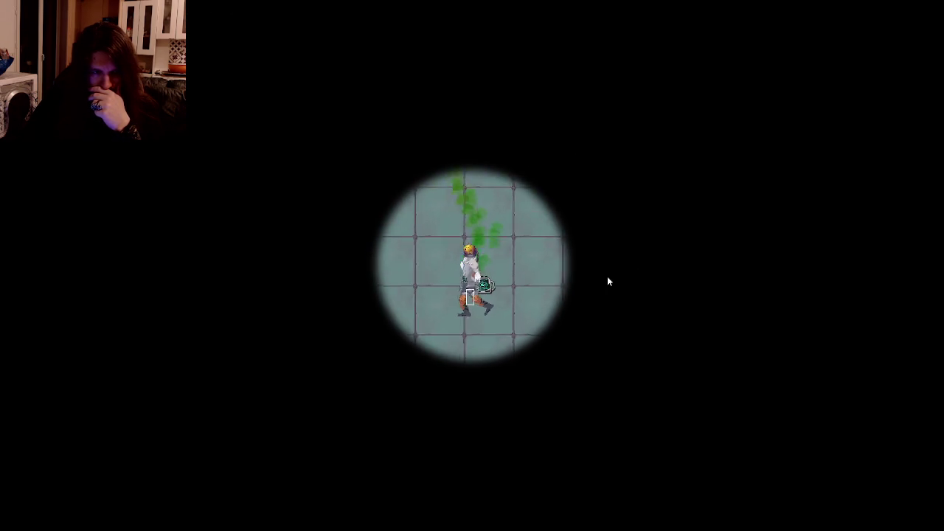
{"action": "key", "text": "a"}
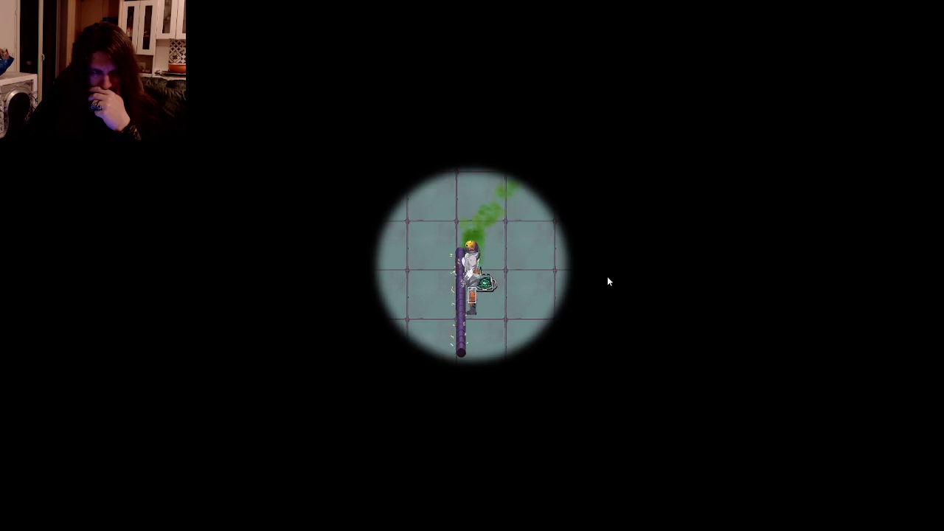
{"action": "key", "text": "a"}
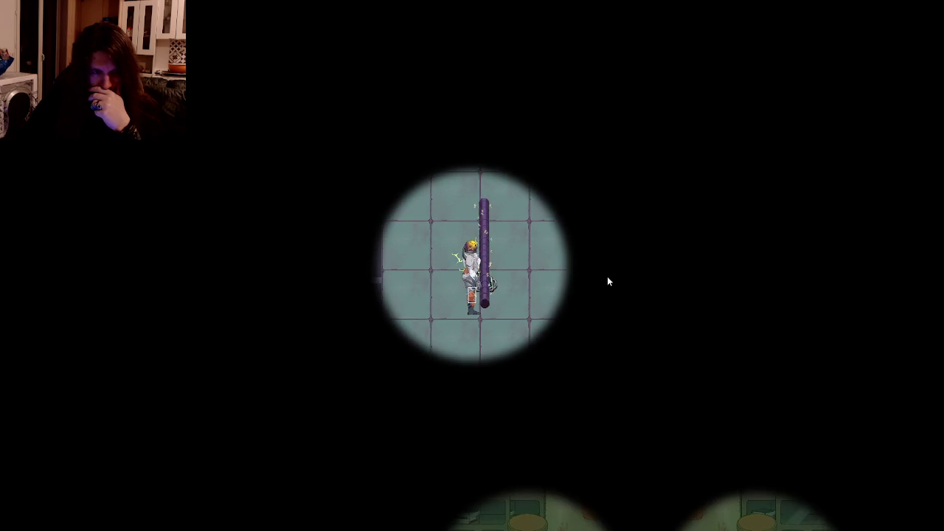
{"action": "key", "text": "d"}
{"action": "key", "text": "s"}
{"action": "key", "text": "s"}
{"action": "key", "text": "a"}
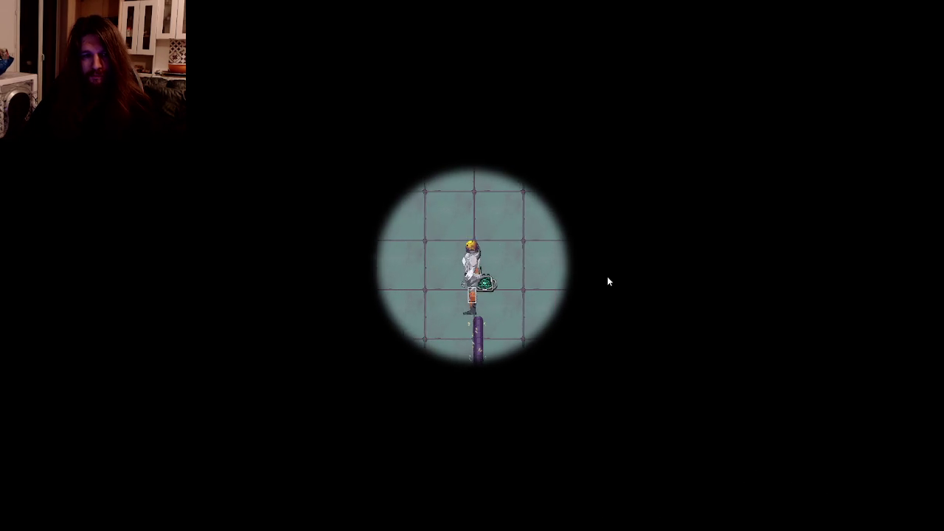
{"action": "key", "text": "s"}
{"action": "key", "text": "d"}
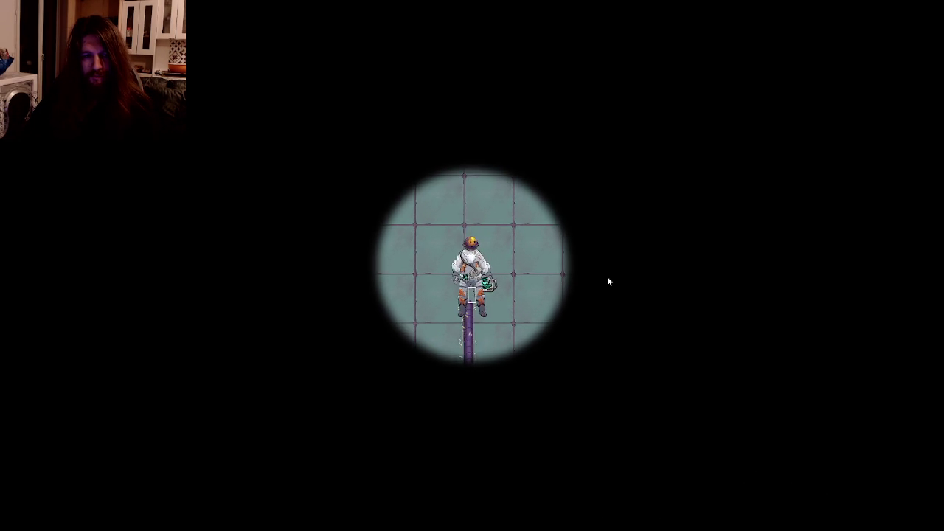
Pulse to reveal walls and test collisions around the striped tile, then move on to the Git client
{"action": "key", "text": "d"}
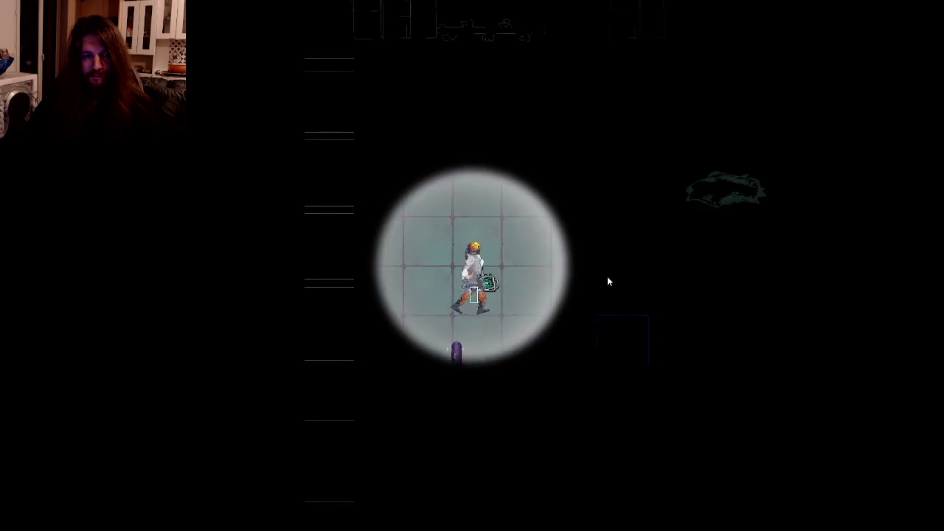
{"action": "key", "text": "d"}
{"action": "key", "text": "s"}
{"action": "key", "text": "w"}
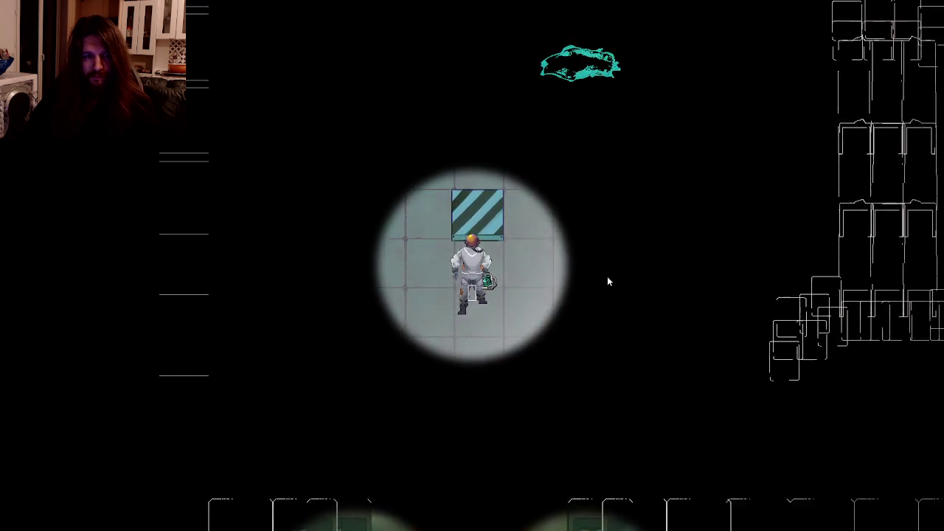
{"action": "key", "text": "s"}
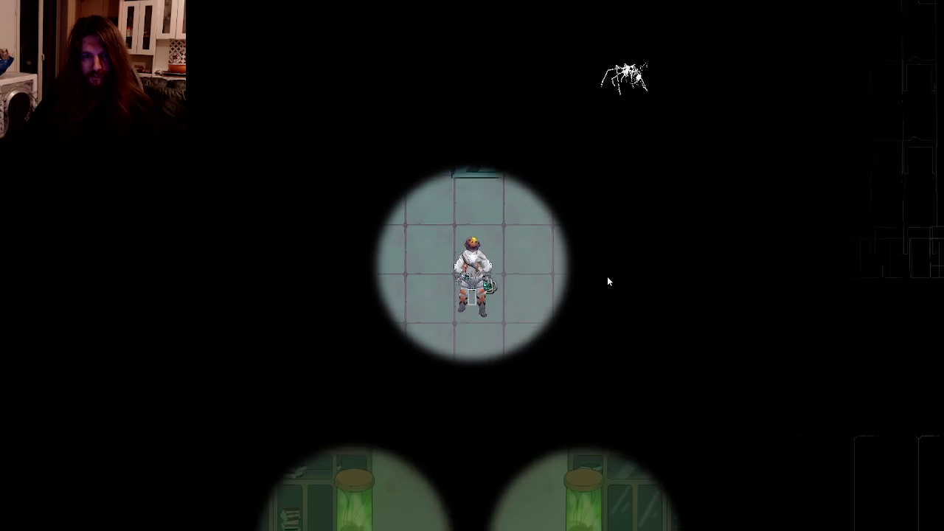
{"action": "key", "text": "w"}
{"action": "key", "text": "d"}
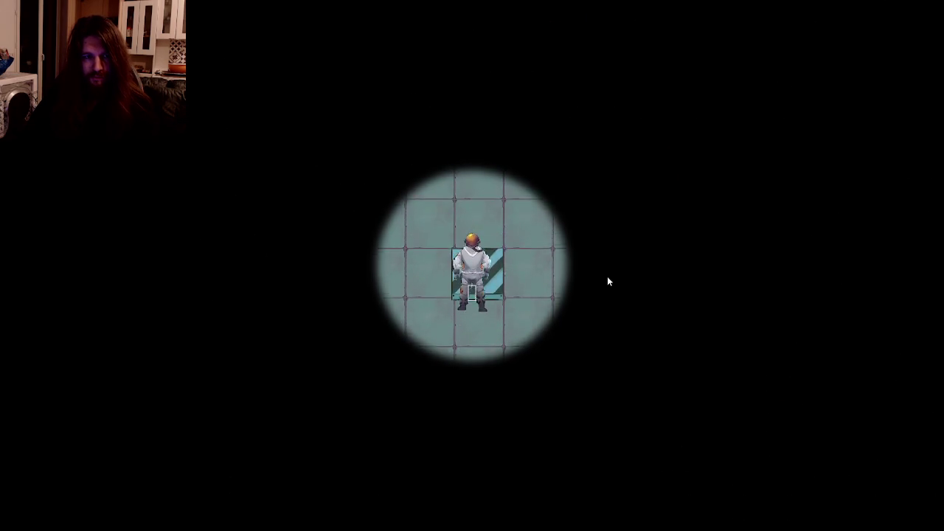
{"action": "key", "text": "a"}
{"action": "key", "text": "s"}
{"action": "key", "text": "w"}
{"action": "key", "text": "s"}
{"action": "key", "text": "w"}
{"action": "key", "text": "d"}
{"action": "key", "text": "a"}
{"action": "key", "text": "d"}
{"action": "key", "text": "w"}
{"action": "key", "text": "a"}
{"action": "key", "text": "a"}
{"action": "key", "text": "d"}
{"action": "key", "text": "s"}
{"action": "key", "text": "a"}
{"action": "key", "text": "w"}
{"action": "key", "text": "d"}
{"action": "key", "text": "a"}
{"action": "key", "text": "s"}
{"action": "key", "text": "w"}
{"action": "key", "text": "d"}
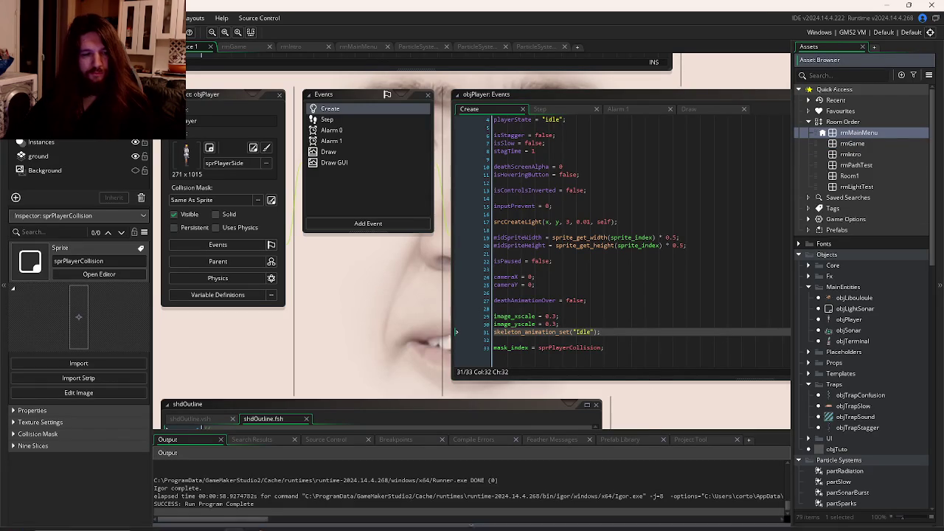
{"action": "left_click", "coordinate": [301, 520]}
Stage all six changed files and commit them as 'Fix: Manual Collision Box for Player'
{"action": "left_click", "coordinate": [295, 82]}
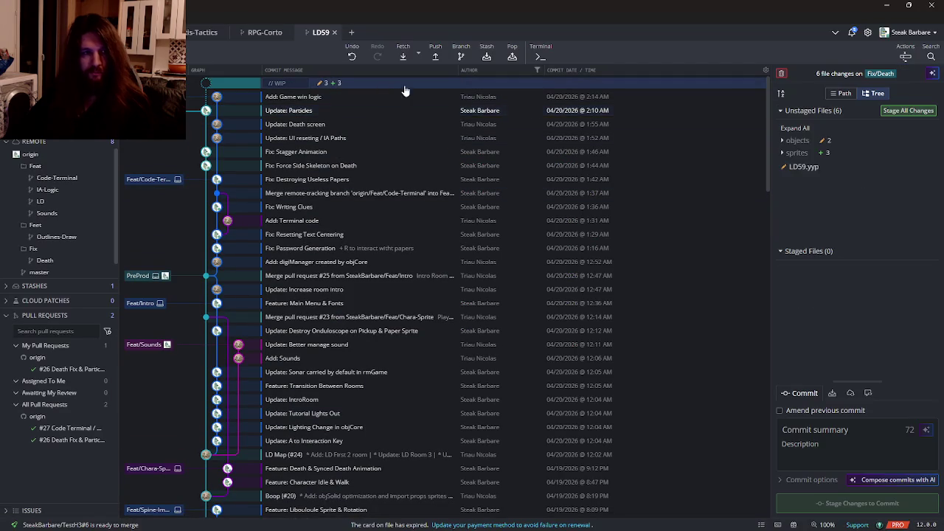
{"action": "left_click", "coordinate": [906, 110]}
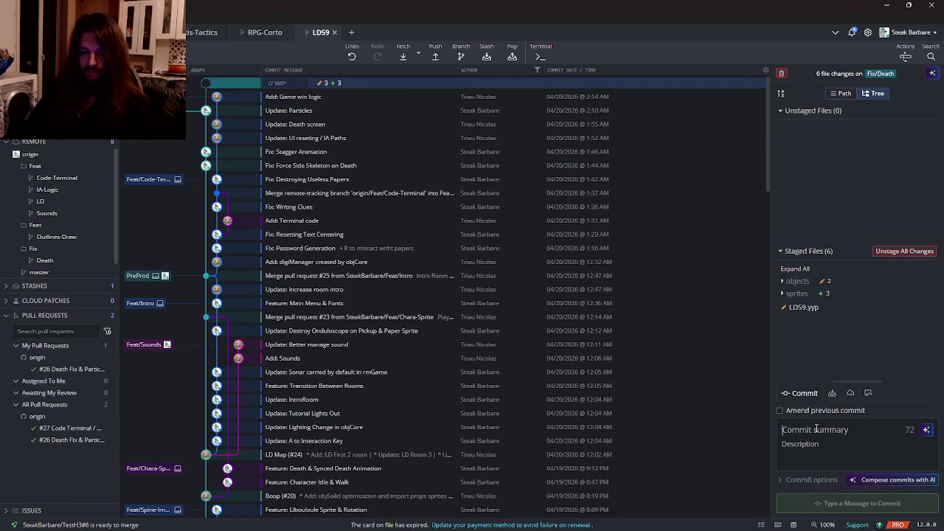
{"action": "type", "text": "Fix: Manual Collision Box for Player"}
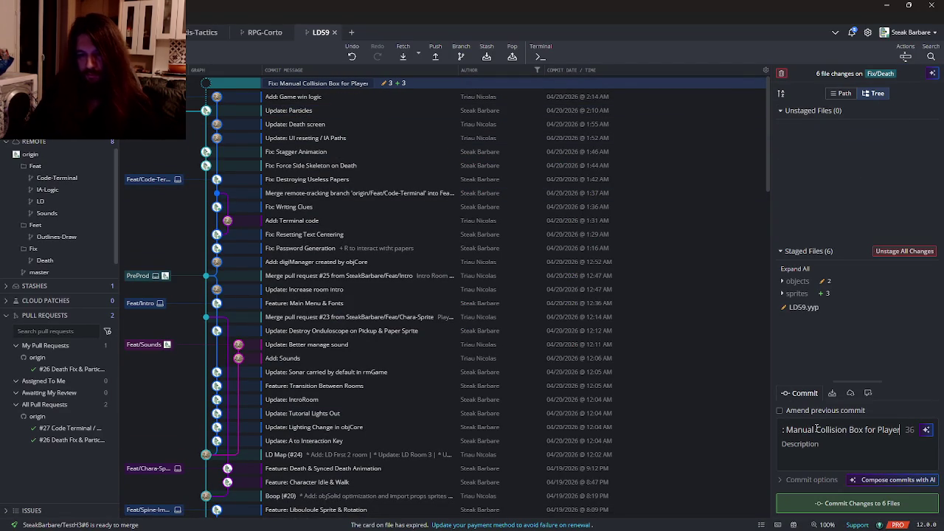
{"action": "key", "text": "ctrl+Return"}
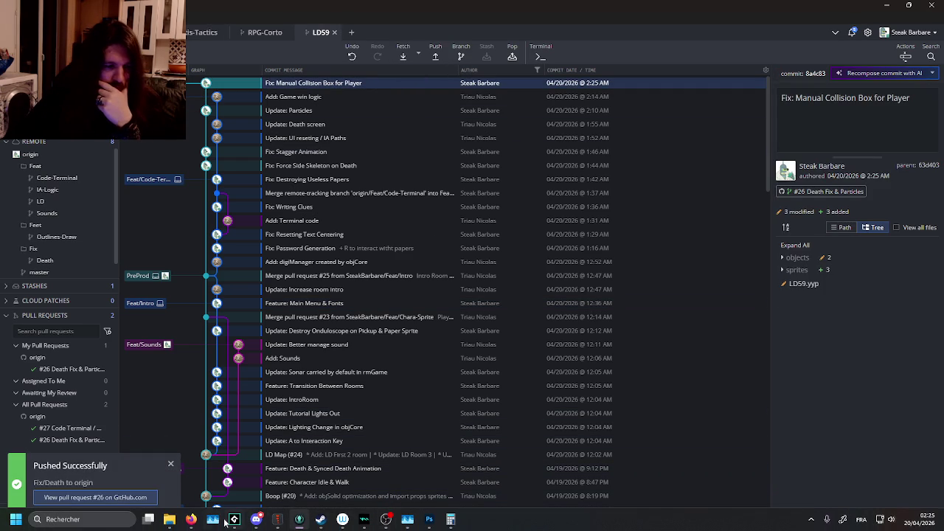
Open pull request #27 'Code Terminal / Win screen / GUI fixes' and view its changed files
{"action": "mouse_move", "coordinate": [191, 520]}
{"action": "left_click", "coordinate": [137, 461]}
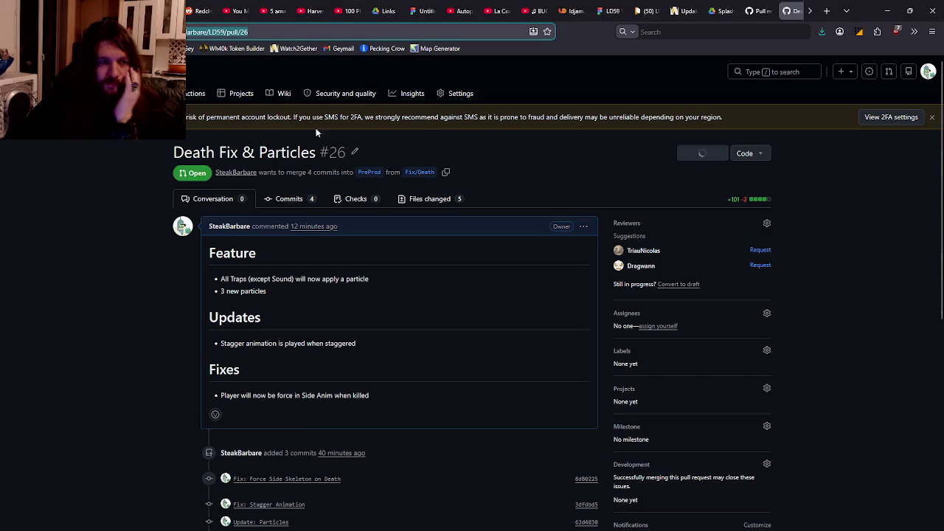
{"action": "key", "text": "alt+Left"}
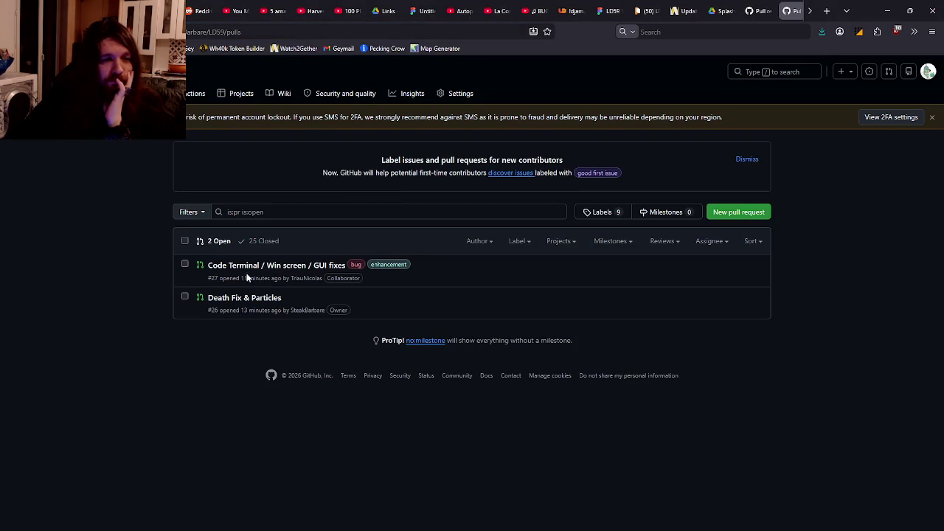
{"action": "left_click", "coordinate": [247, 267]}
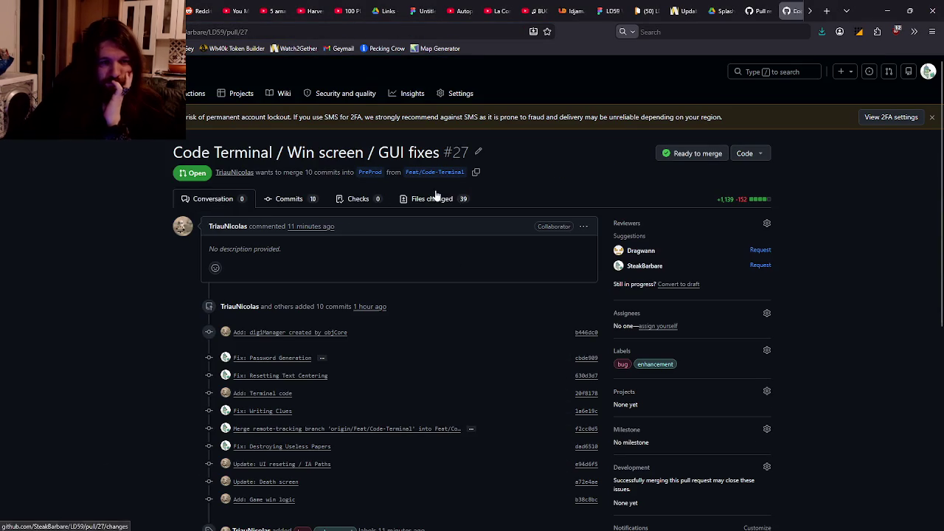
{"action": "left_click", "coordinate": [435, 197]}
Filter the changed files down to .gml only by hiding .png, .yy and .yyp
{"action": "left_click", "coordinate": [145, 254]}
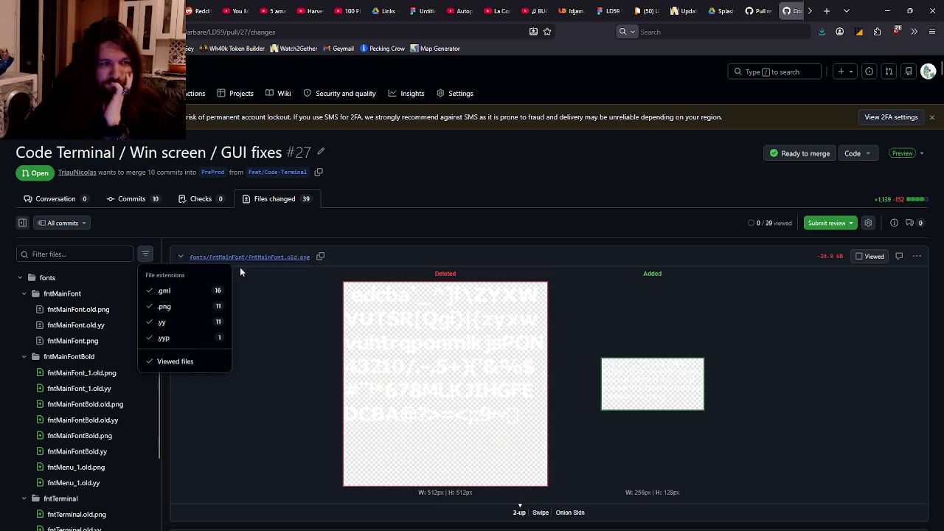
{"action": "left_click", "coordinate": [178, 292]}
{"action": "left_click", "coordinate": [145, 255]}
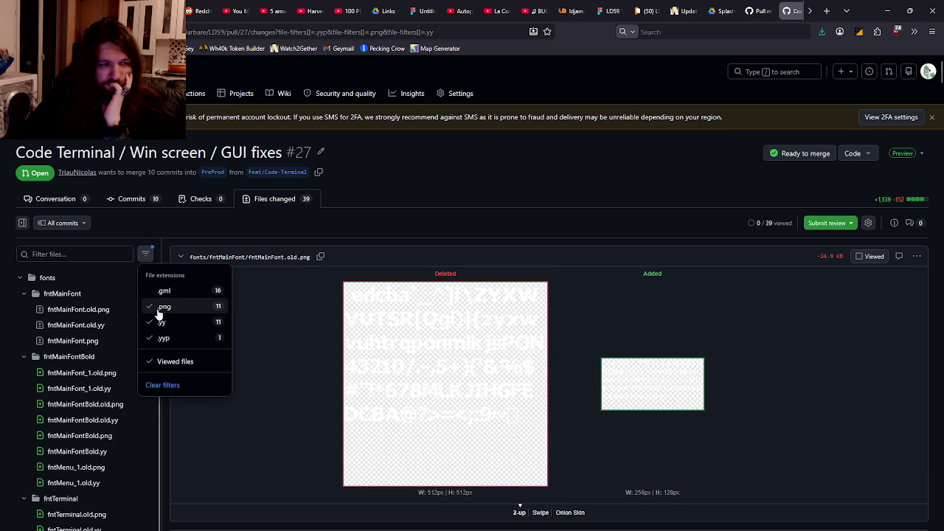
{"action": "left_click", "coordinate": [158, 292]}
{"action": "left_click", "coordinate": [145, 255]}
{"action": "left_click", "coordinate": [161, 306]}
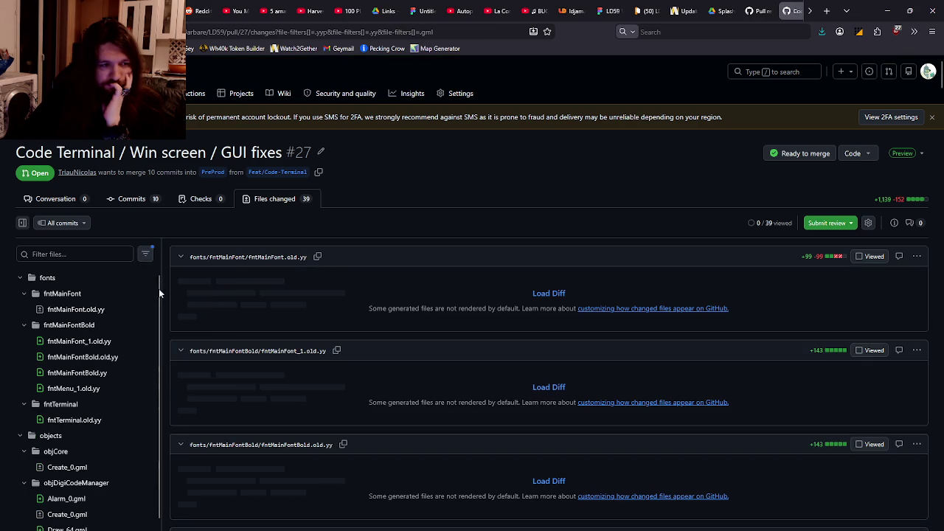
{"action": "left_click", "coordinate": [145, 253]}
{"action": "left_click", "coordinate": [162, 323]}
{"action": "left_click", "coordinate": [146, 257]}
{"action": "left_click", "coordinate": [177, 339]}
{"action": "scroll", "coordinate": [738, 281], "scroll_direction": "down", "scroll_amount": 2}
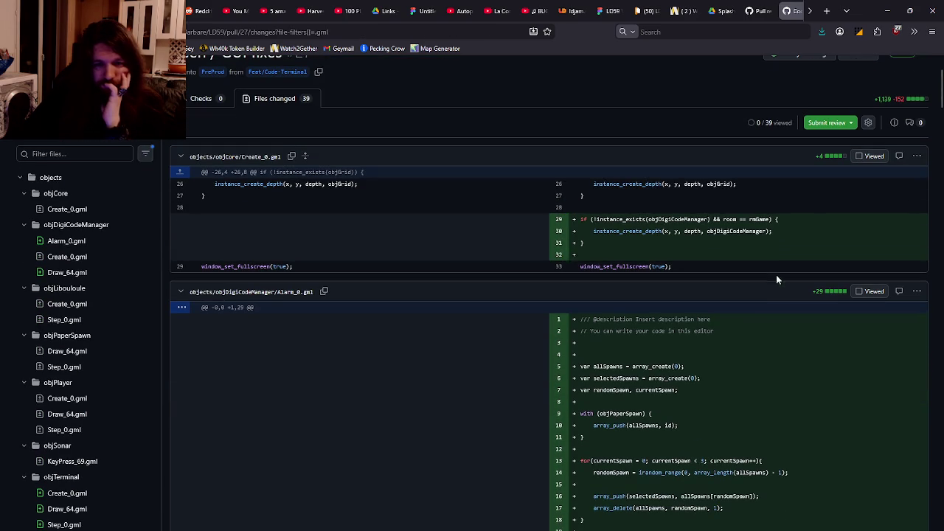
Mark objCore Create_0, objDigiCodeManager Alarm_0/Create_0/Draw_64 and objLibouloule Create_0 as viewed
{"action": "left_click", "coordinate": [859, 161]}
{"action": "scroll", "coordinate": [779, 241], "scroll_direction": "down", "scroll_amount": 3}
{"action": "scroll", "coordinate": [785, 221], "scroll_direction": "up", "scroll_amount": 2}
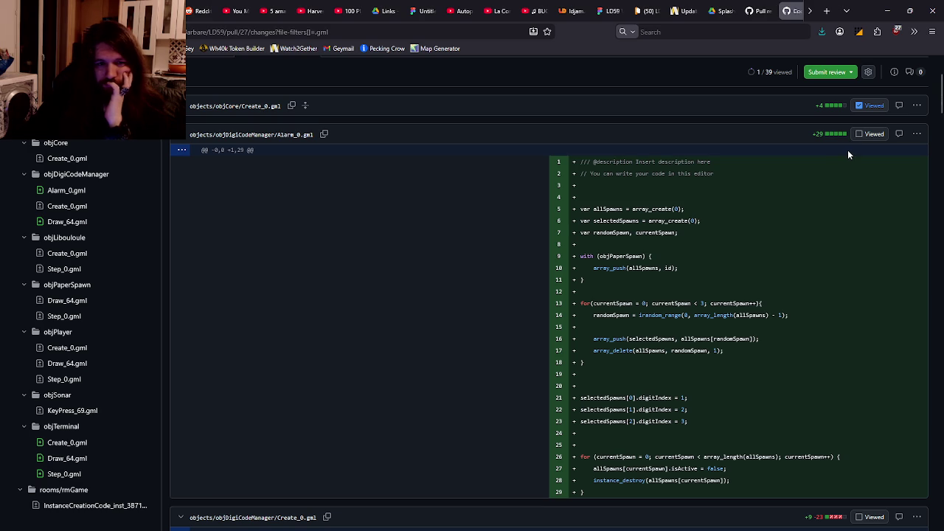
{"action": "left_click", "coordinate": [862, 134]}
{"action": "scroll", "coordinate": [841, 163], "scroll_direction": "up", "scroll_amount": 1}
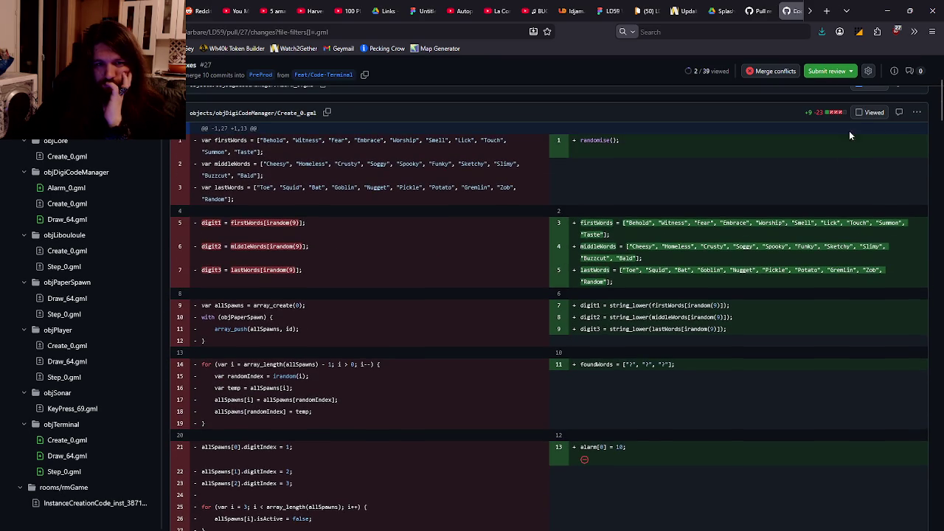
{"action": "left_click", "coordinate": [858, 112]}
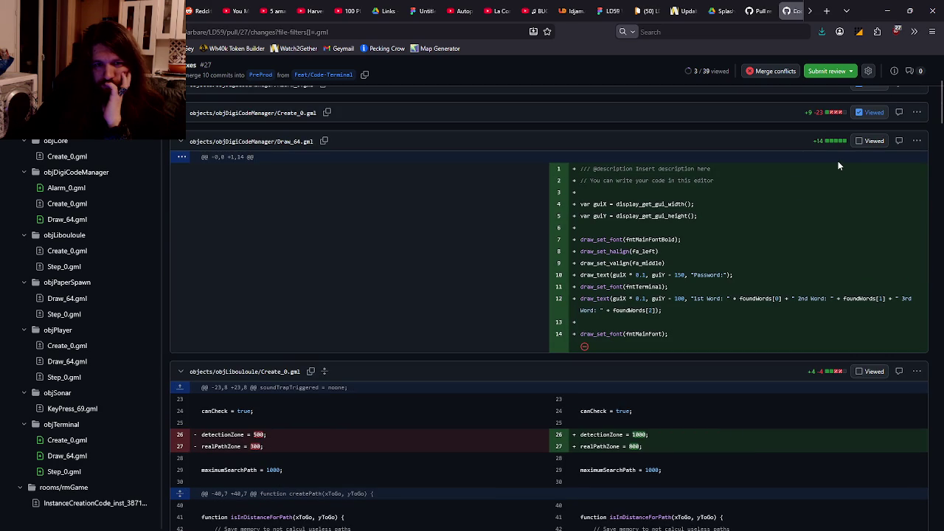
{"action": "left_click", "coordinate": [858, 141]}
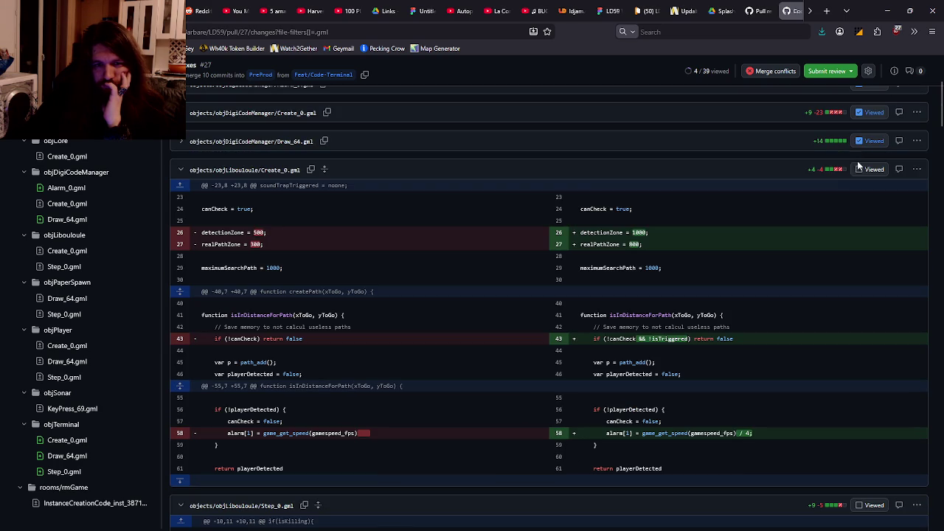
{"action": "left_click", "coordinate": [858, 170]}
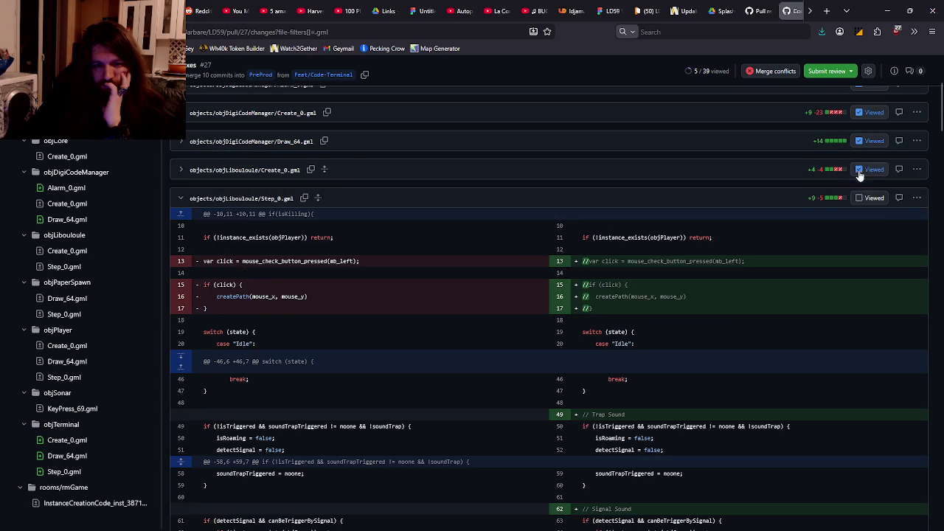
Mark objLibouloule Step_0, objPaperSpawn Draw_64 and objPaperSpawn Step_0 as viewed
{"action": "scroll", "coordinate": [848, 189], "scroll_direction": "down", "scroll_amount": 2}
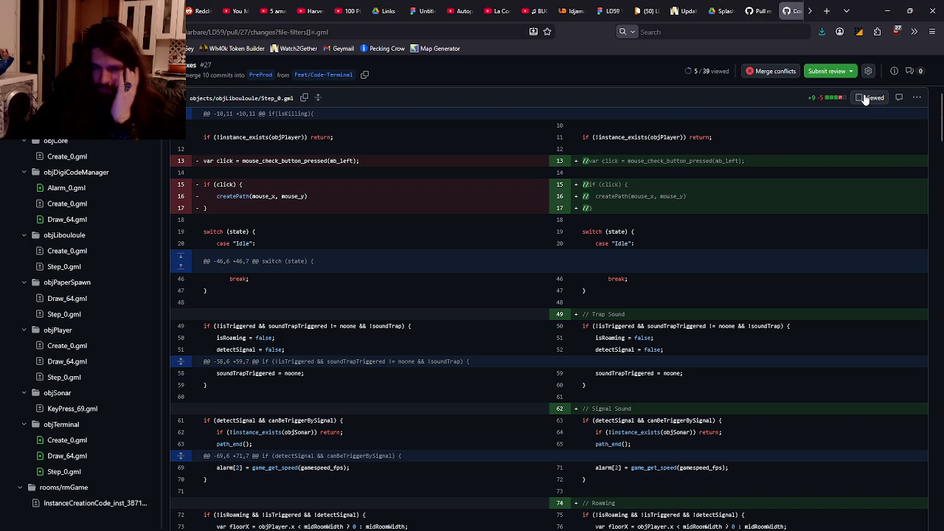
{"action": "scroll", "coordinate": [848, 133], "scroll_direction": "down", "scroll_amount": 2}
{"action": "scroll", "coordinate": [845, 132], "scroll_direction": "up", "scroll_amount": 3}
{"action": "left_click", "coordinate": [859, 147]}
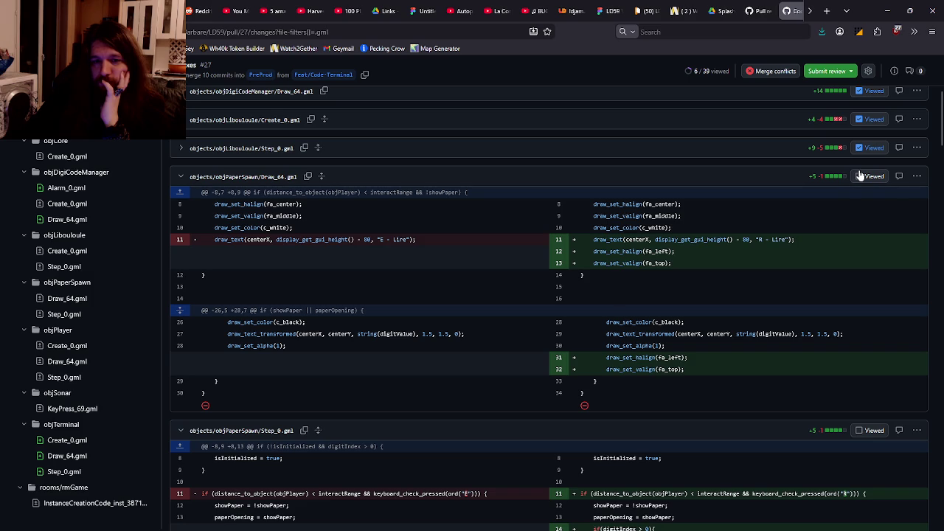
{"action": "left_click", "coordinate": [859, 176]}
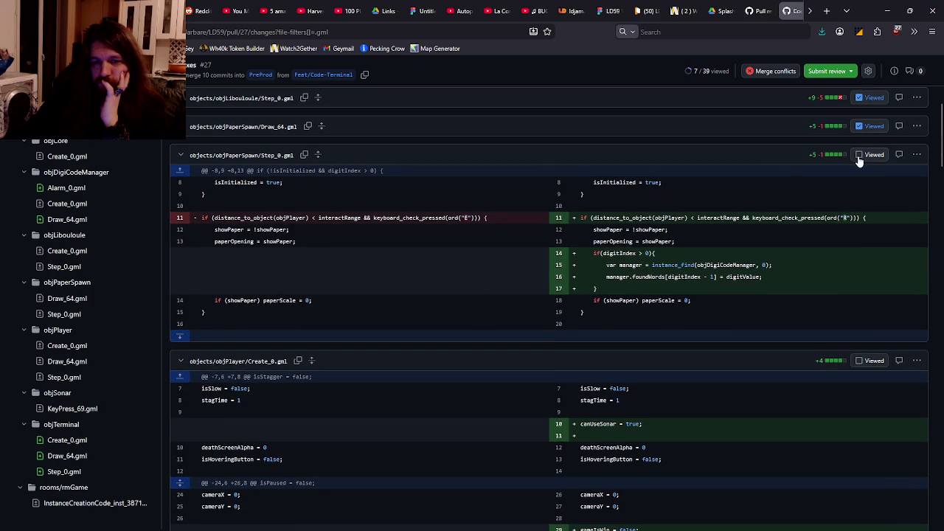
{"action": "left_click", "coordinate": [859, 155]}
Mark the objPlayer Create_0, Draw_64 and Step_0 diffs as viewed
{"action": "scroll", "coordinate": [856, 196], "scroll_direction": "down", "scroll_amount": 3}
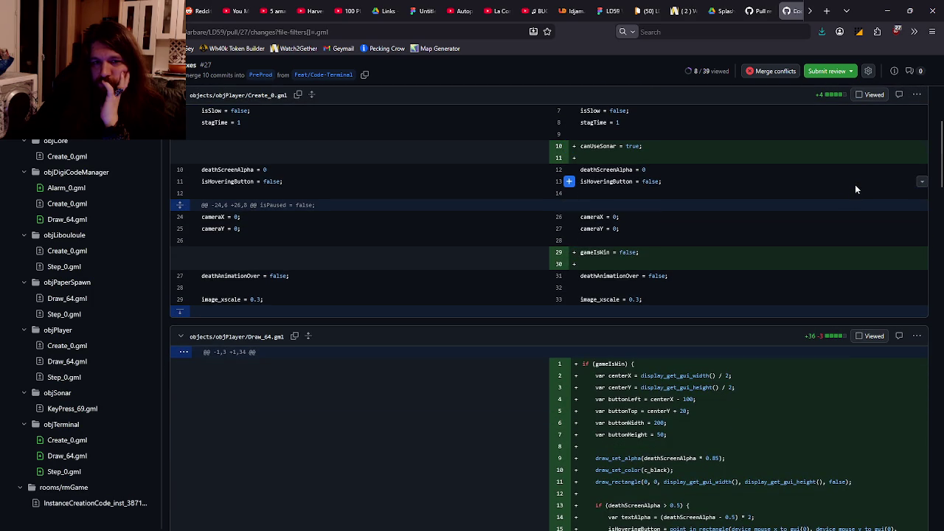
{"action": "left_click", "coordinate": [860, 95]}
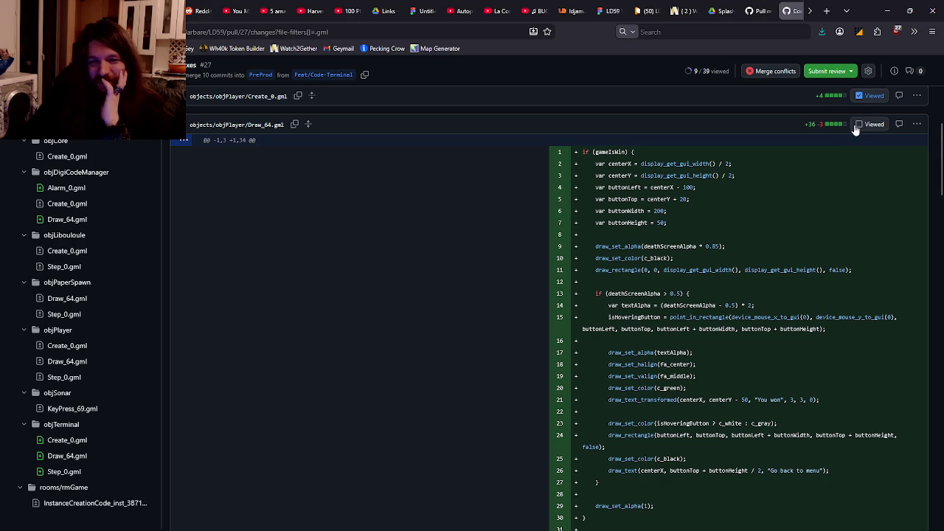
{"action": "scroll", "coordinate": [856, 129], "scroll_direction": "down", "scroll_amount": 1}
{"action": "scroll", "coordinate": [856, 129], "scroll_direction": "up", "scroll_amount": 2}
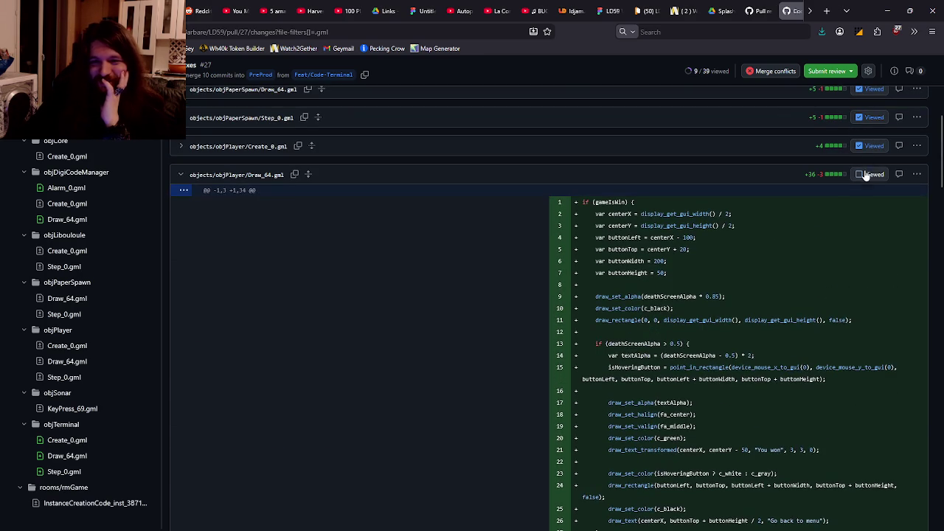
{"action": "left_click", "coordinate": [863, 175]}
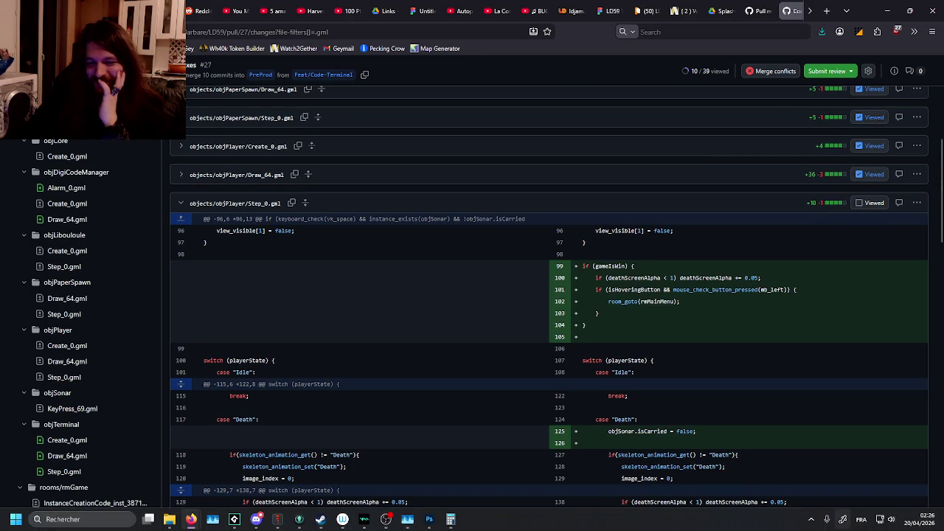
{"action": "left_click", "coordinate": [858, 203]}
Mark the objSonar, objTerminal and room creation code diffs viewed, then open Finish your review
{"action": "scroll", "coordinate": [845, 276], "scroll_direction": "down", "scroll_amount": 2}
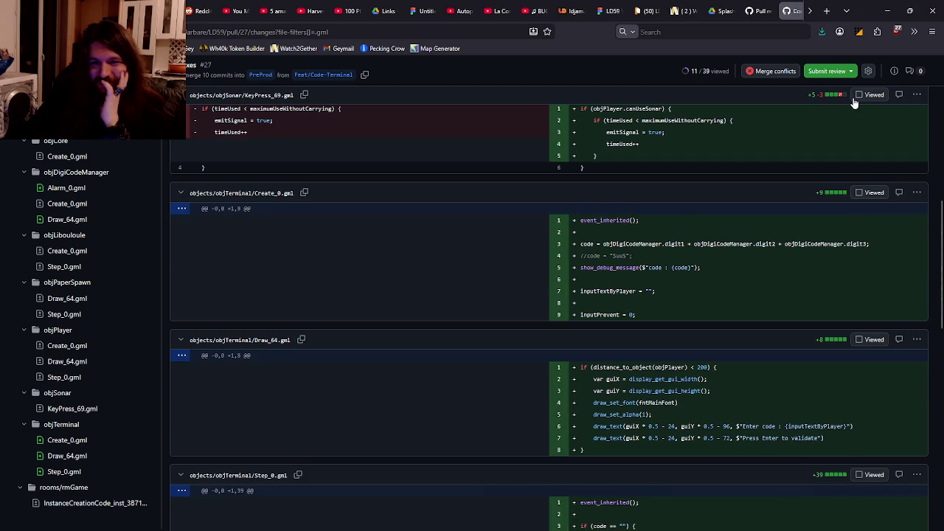
{"action": "left_click", "coordinate": [858, 95]}
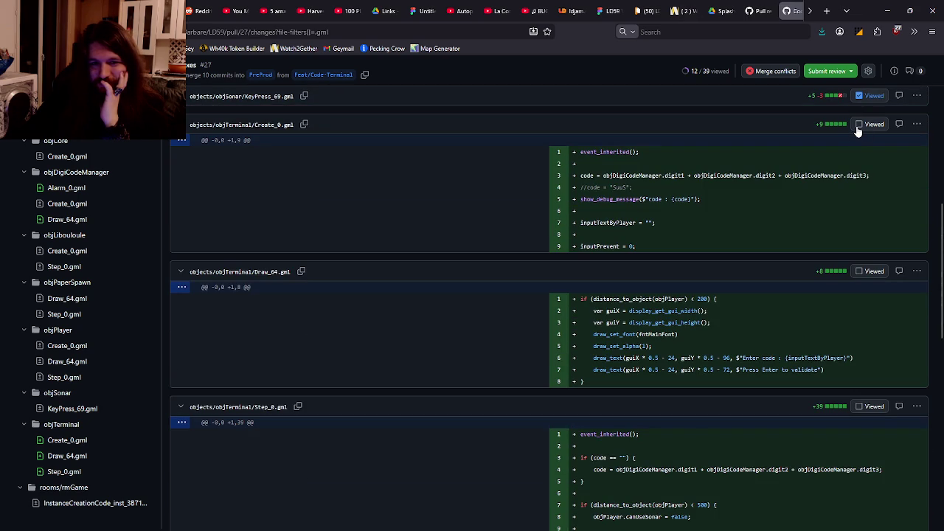
{"action": "left_click", "coordinate": [858, 125]}
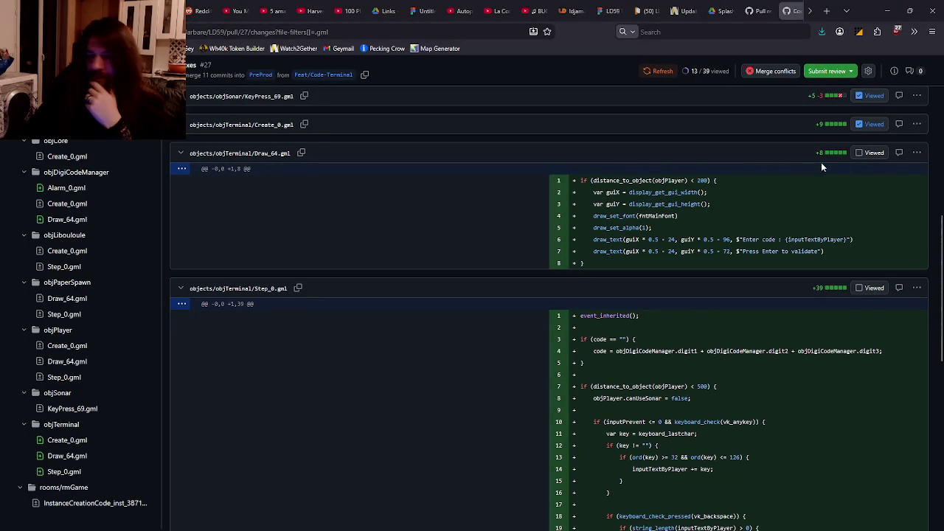
{"action": "left_click", "coordinate": [860, 153]}
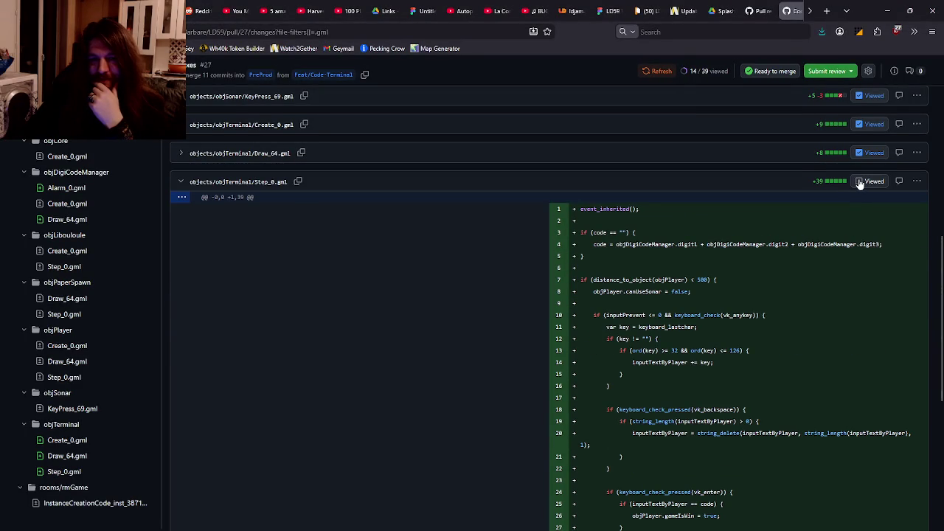
{"action": "left_click", "coordinate": [860, 181]}
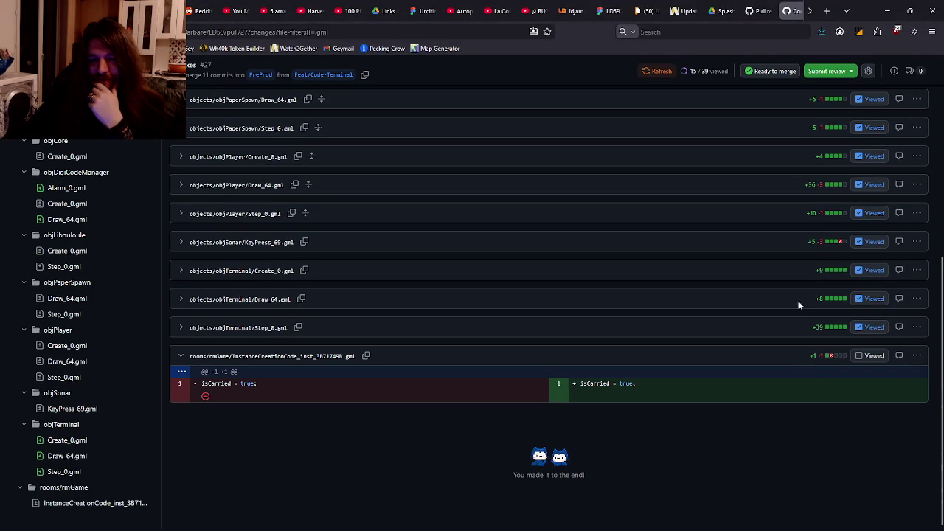
{"action": "left_click", "coordinate": [858, 355]}
{"action": "scroll", "coordinate": [845, 190], "scroll_direction": "up", "scroll_amount": 5}
{"action": "left_click", "coordinate": [827, 131]}
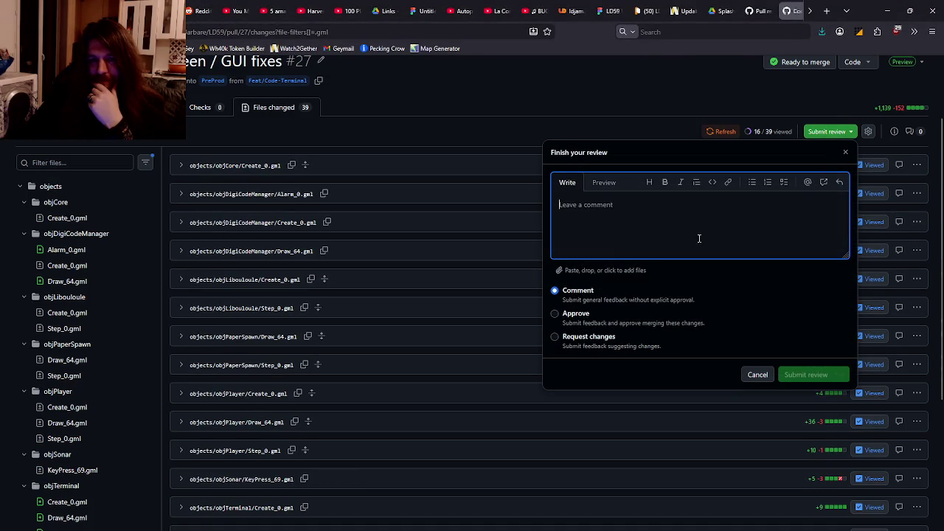
Approve pull request #27, squash-merge it, delete its branch, and move to the Ludum Dare tab
{"action": "left_click", "coordinate": [576, 313]}
{"action": "left_click", "coordinate": [807, 374]}
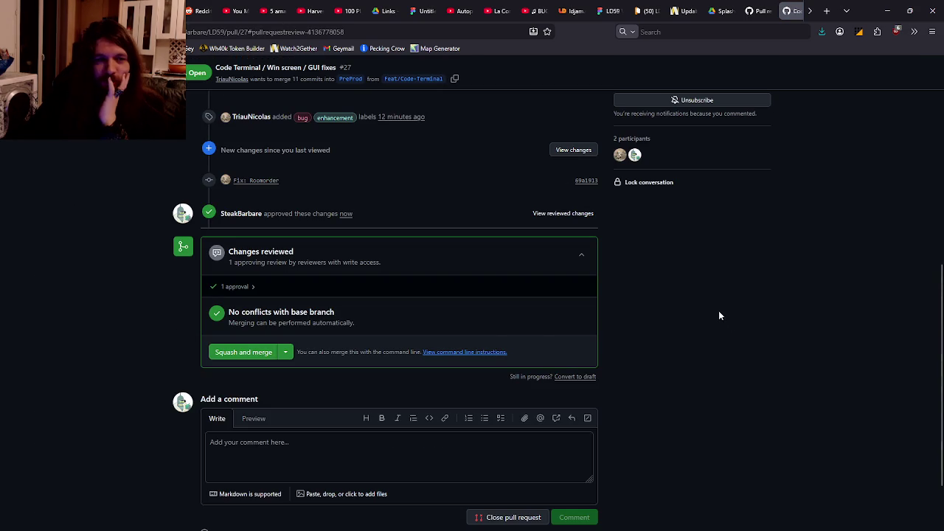
{"action": "left_click", "coordinate": [267, 354]}
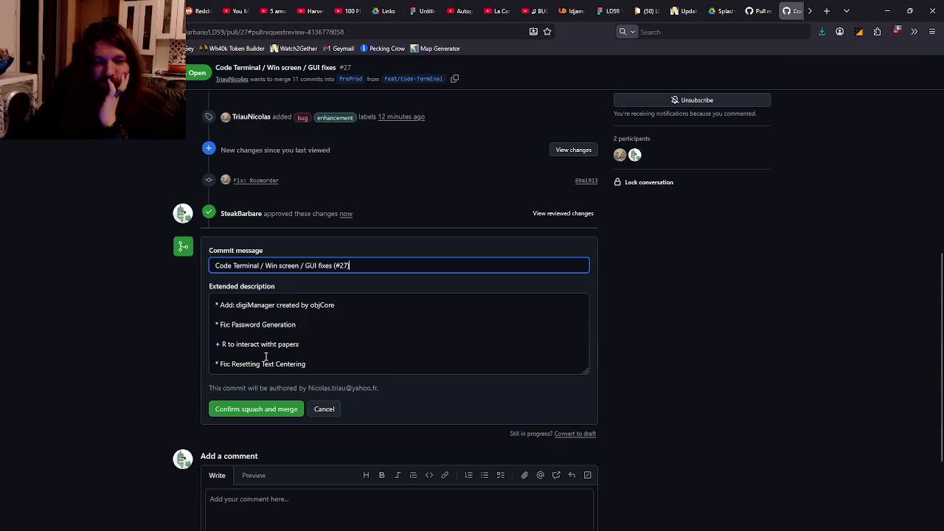
{"action": "left_click", "coordinate": [253, 409]}
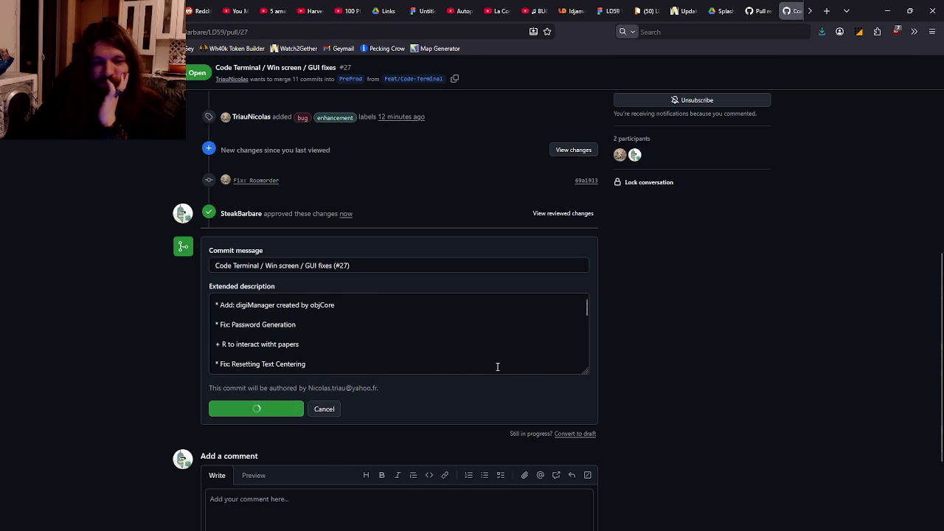
{"action": "left_click", "coordinate": [562, 288]}
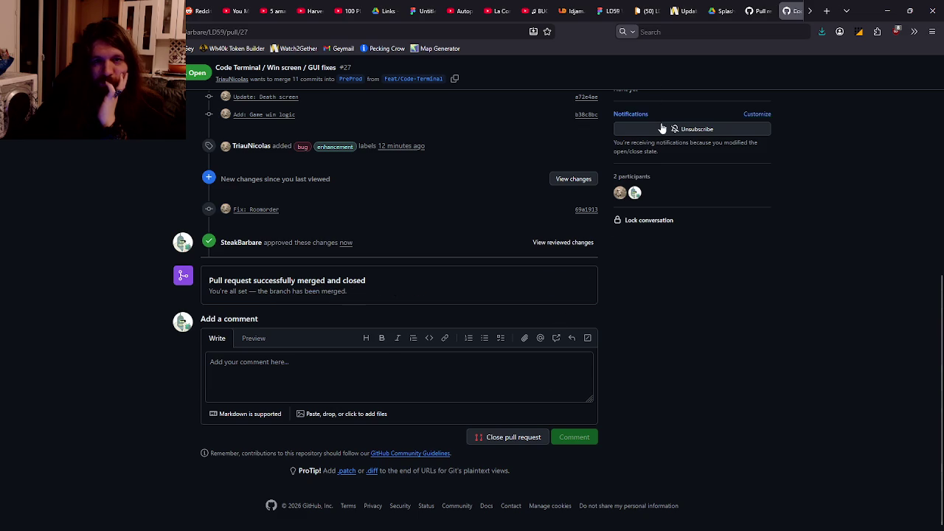
{"action": "left_click", "coordinate": [572, 10]}
{"action": "scroll", "coordinate": [313, 170], "scroll_direction": "down", "scroll_amount": 15}
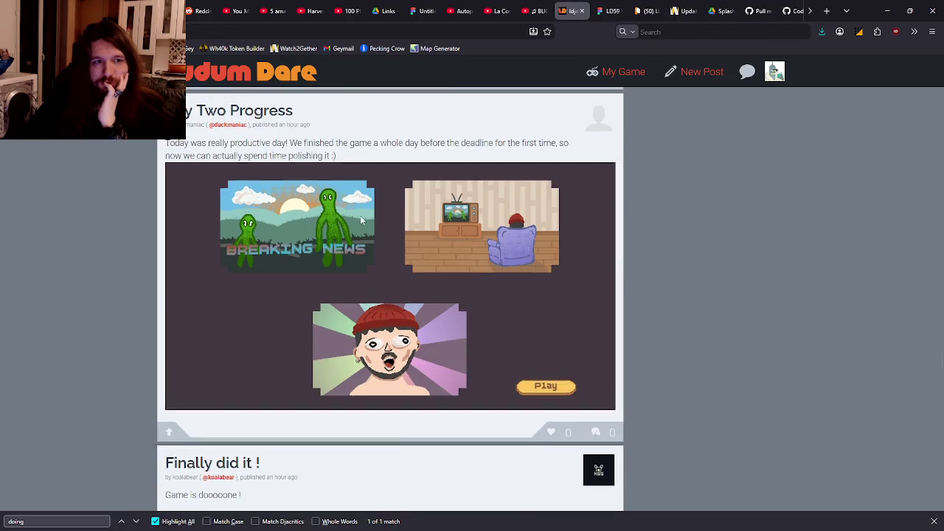
Go through Ludum Dare 59's Games list to the Echoes of the Libouloule edit form
{"action": "scroll", "coordinate": [523, 309], "scroll_direction": "up", "scroll_amount": 15}
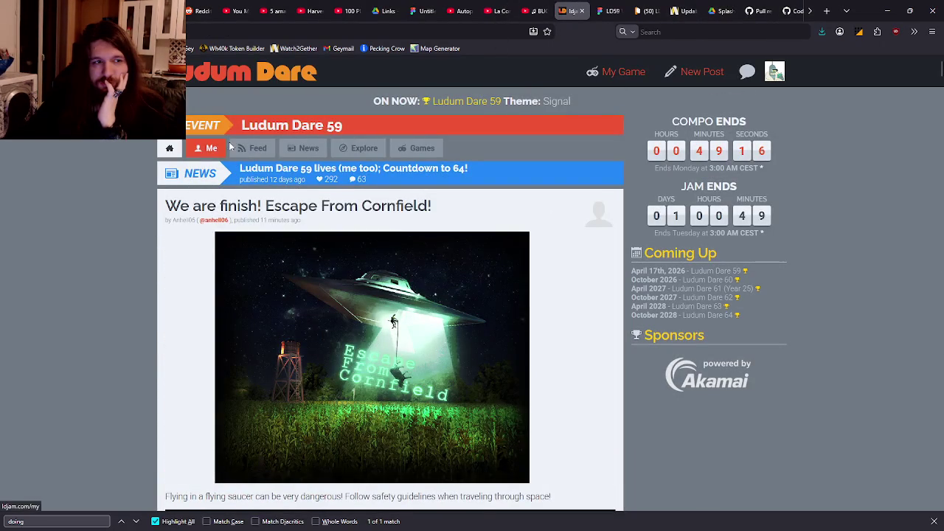
{"action": "left_click", "coordinate": [258, 130]}
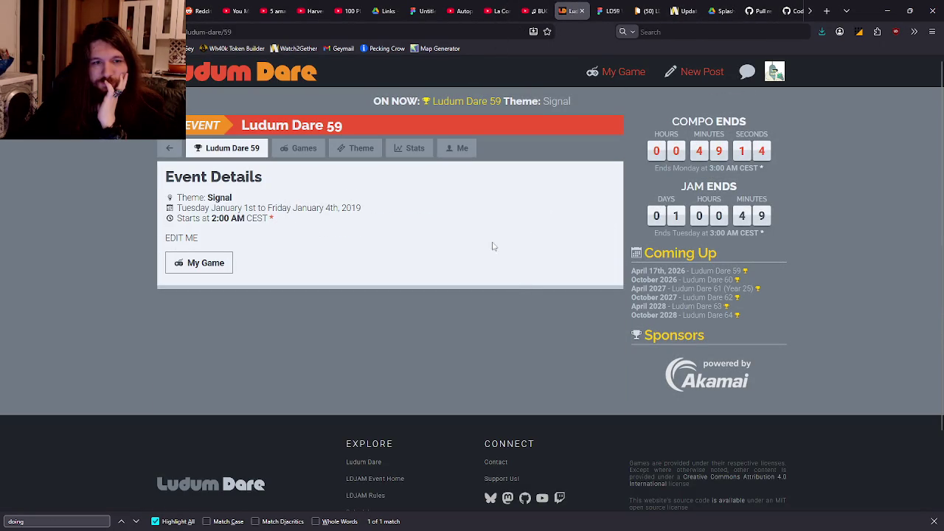
{"action": "left_click", "coordinate": [276, 150]}
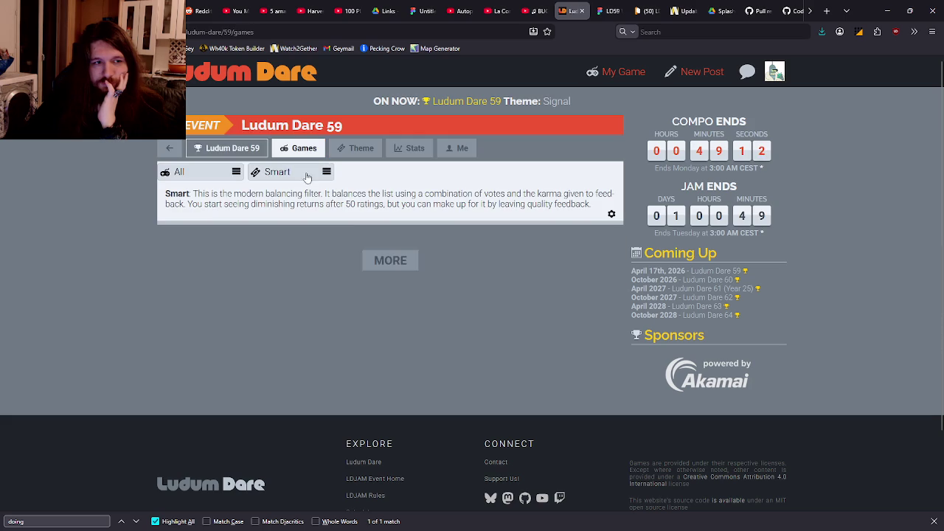
{"action": "left_click", "coordinate": [608, 351]}
{"action": "left_click", "coordinate": [609, 351]}
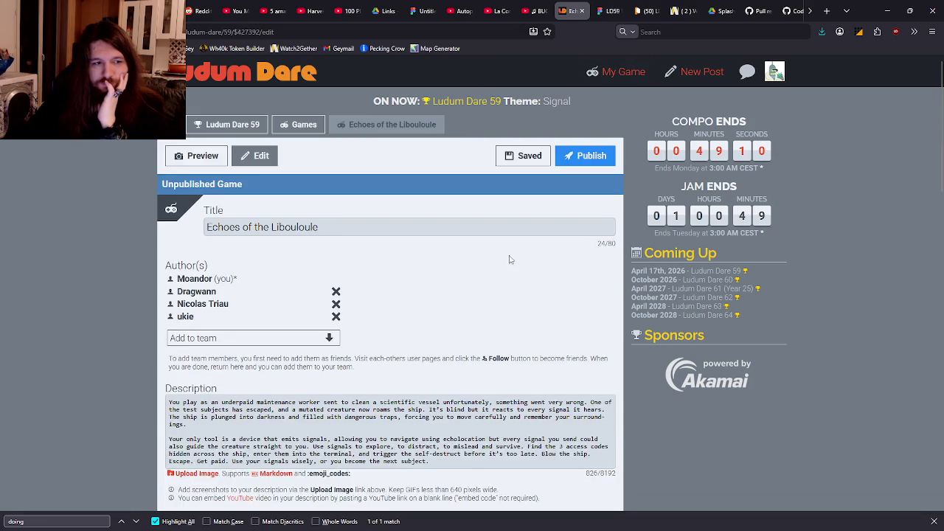
{"action": "scroll", "coordinate": [479, 258], "scroll_direction": "down", "scroll_amount": 10}
{"action": "scroll", "coordinate": [467, 256], "scroll_direction": "up", "scroll_amount": 3}
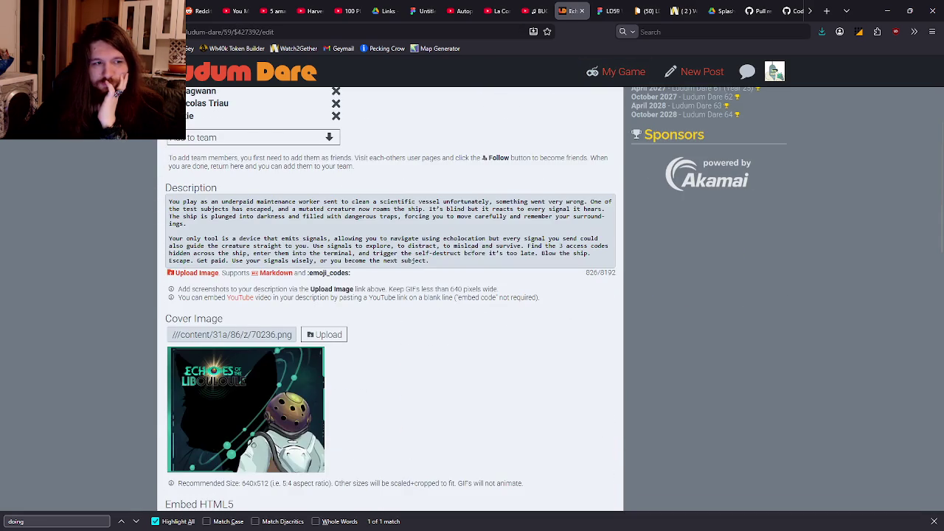
{"action": "scroll", "coordinate": [475, 256], "scroll_direction": "up", "scroll_amount": 1}
{"action": "scroll", "coordinate": [478, 257], "scroll_direction": "down", "scroll_amount": 2}
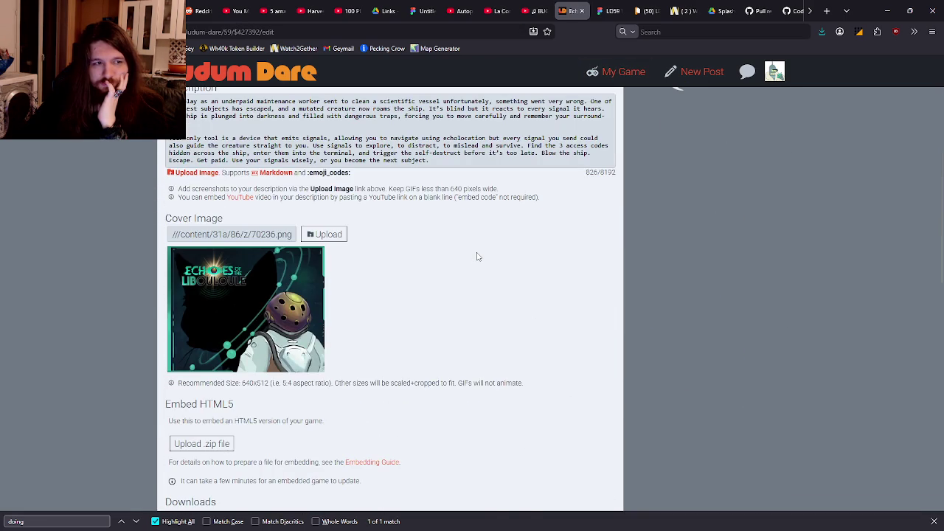
{"action": "scroll", "coordinate": [479, 255], "scroll_direction": "down", "scroll_amount": 2}
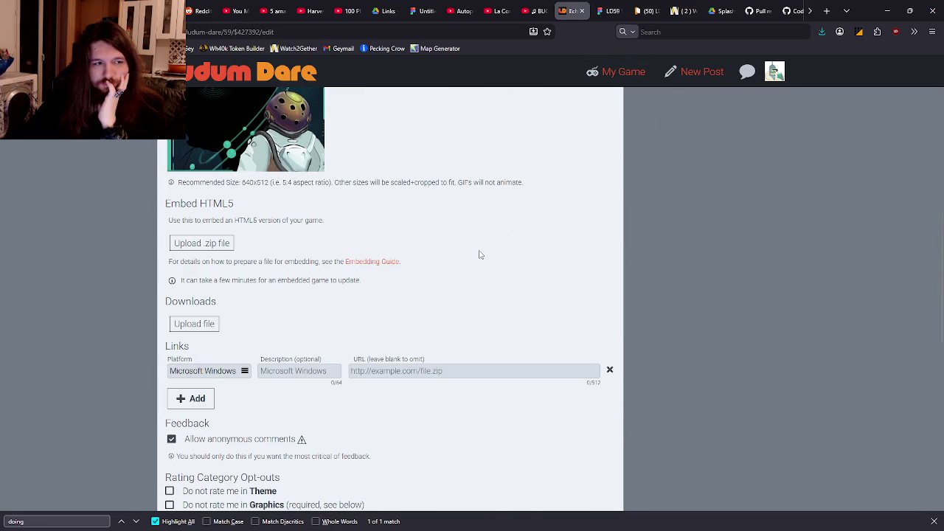
Tick the checklist boxes confirming the rules are understood and ineligible categories opted out
{"action": "scroll", "coordinate": [479, 255], "scroll_direction": "down", "scroll_amount": 2}
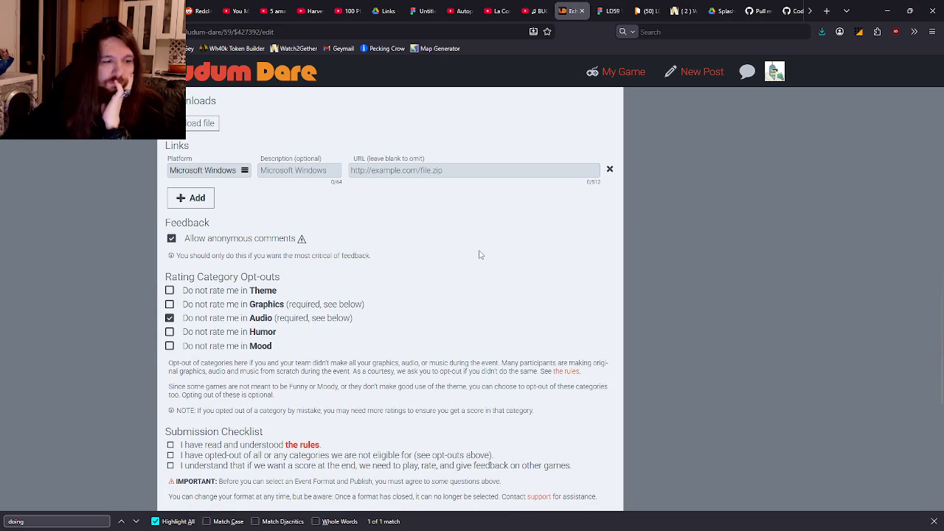
{"action": "scroll", "coordinate": [483, 274], "scroll_direction": "down", "scroll_amount": 2}
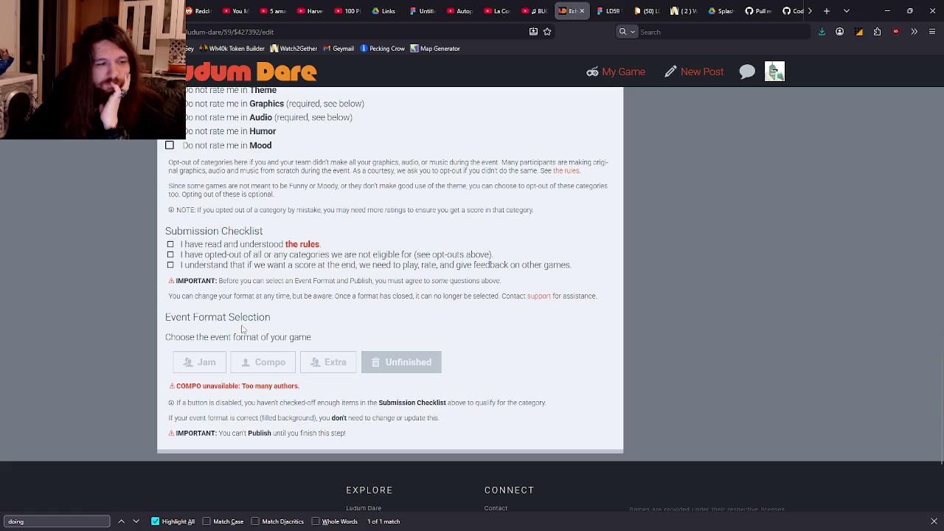
{"action": "scroll", "coordinate": [247, 323], "scroll_direction": "up", "scroll_amount": 3}
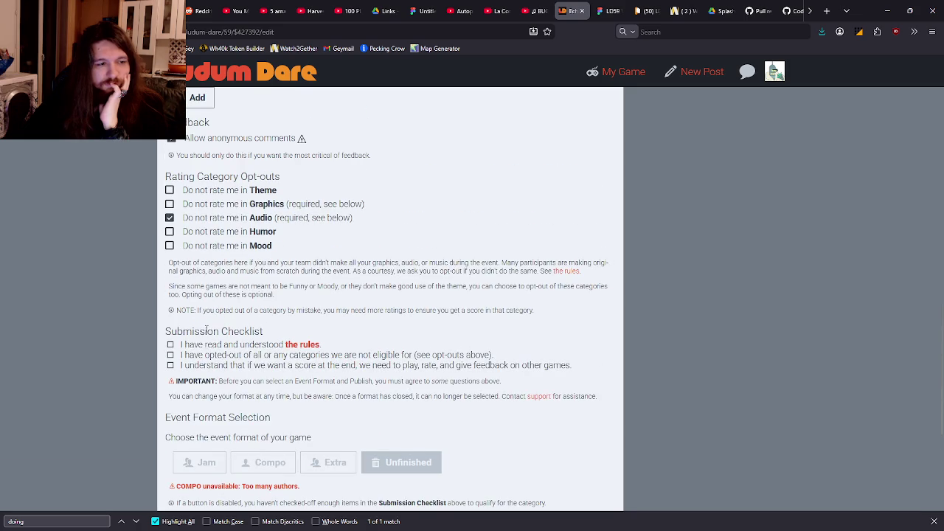
{"action": "left_click", "coordinate": [200, 346]}
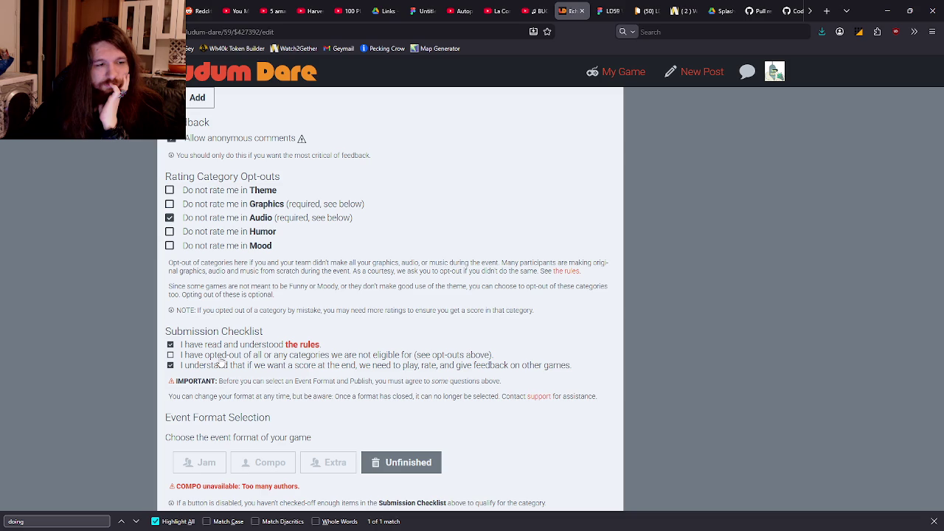
{"action": "left_click", "coordinate": [220, 356]}
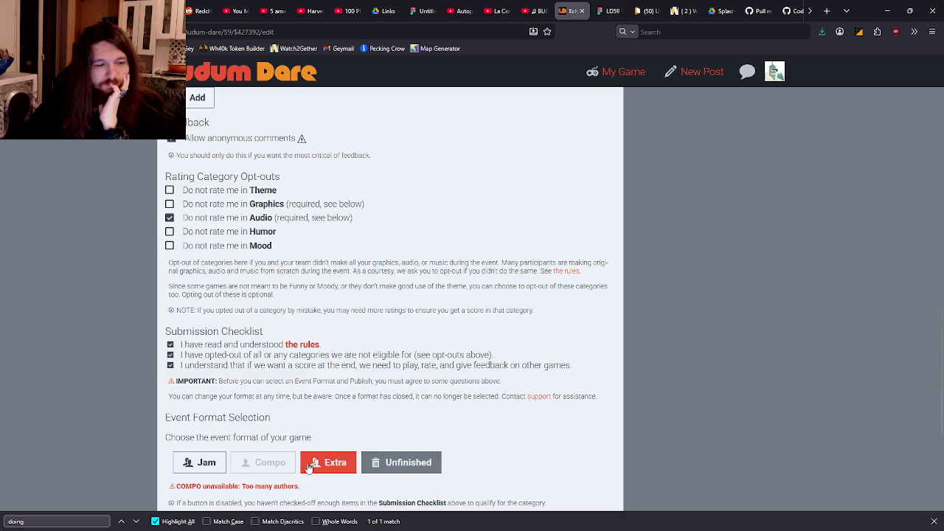
Set the event format to Jam, briefly switching to Unfinished and back
{"action": "left_click", "coordinate": [200, 462]}
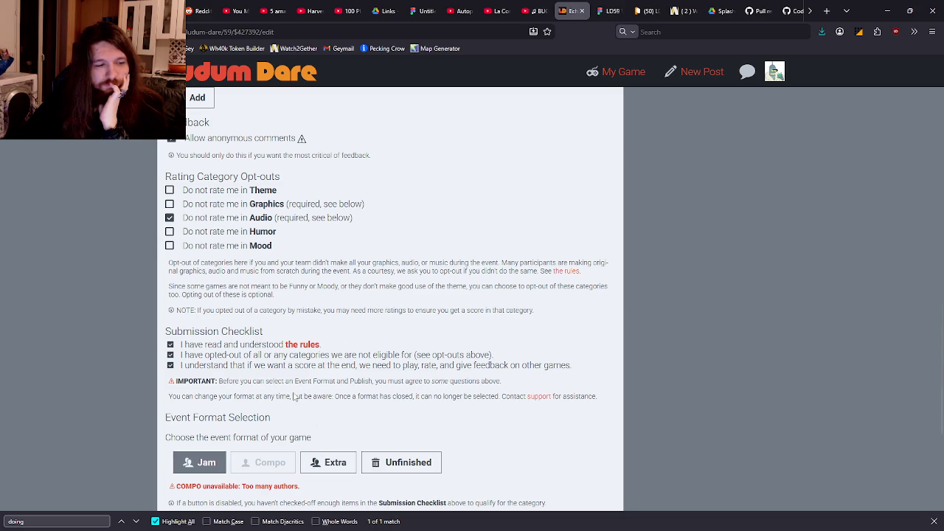
{"action": "scroll", "coordinate": [356, 362], "scroll_direction": "up", "scroll_amount": 2}
{"action": "scroll", "coordinate": [359, 362], "scroll_direction": "down", "scroll_amount": 3}
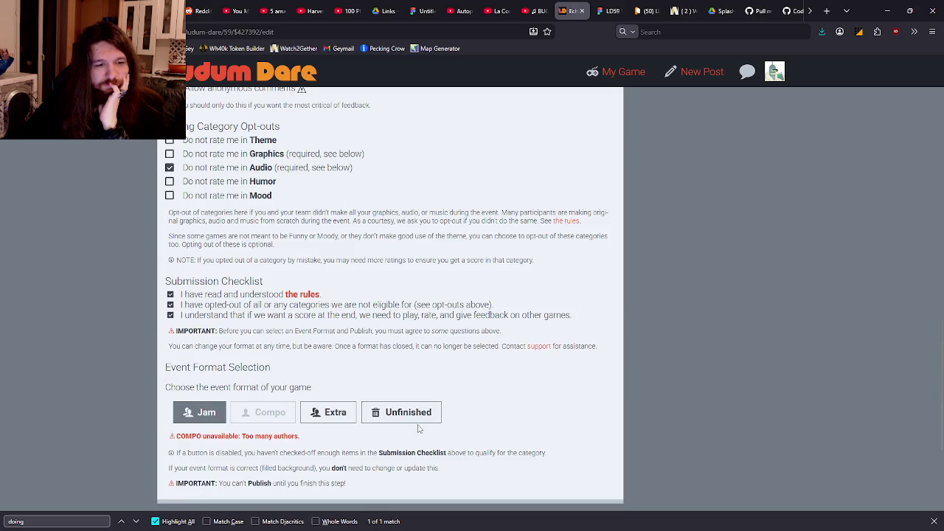
{"action": "left_click", "coordinate": [408, 417]}
{"action": "scroll", "coordinate": [391, 383], "scroll_direction": "up", "scroll_amount": 4}
{"action": "scroll", "coordinate": [365, 386], "scroll_direction": "down", "scroll_amount": 4}
{"action": "scroll", "coordinate": [365, 386], "scroll_direction": "down", "scroll_amount": 3}
{"action": "left_click", "coordinate": [200, 313]}
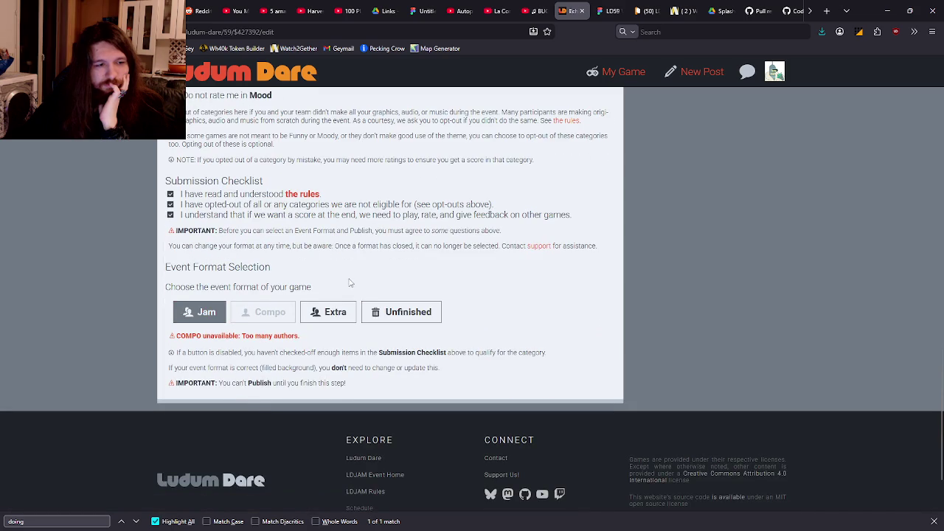
{"action": "scroll", "coordinate": [379, 316], "scroll_direction": "up", "scroll_amount": 2}
{"action": "scroll", "coordinate": [376, 307], "scroll_direction": "up", "scroll_amount": 4}
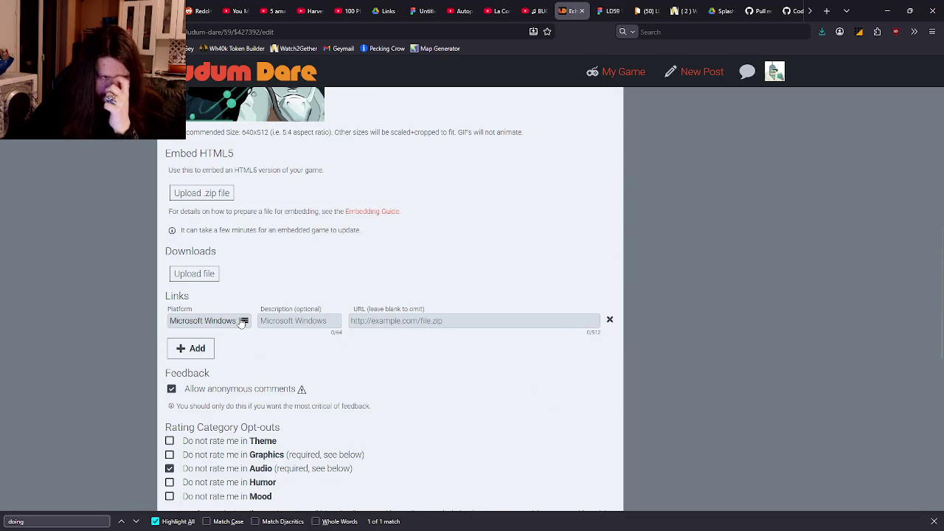
Describe the Windows download link as 'Just Extract and launch the .exe file'
{"action": "left_click", "coordinate": [333, 325]}
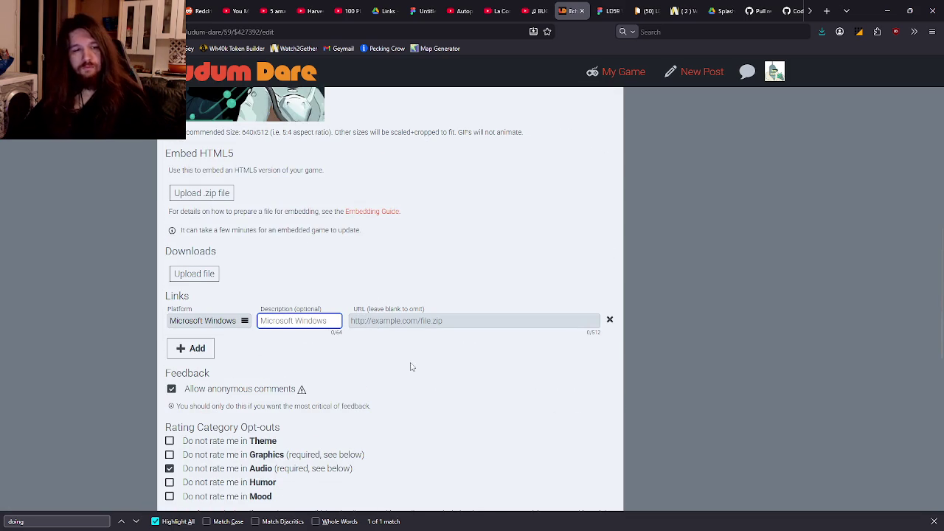
{"action": "type", "text": "Just Extract an"}
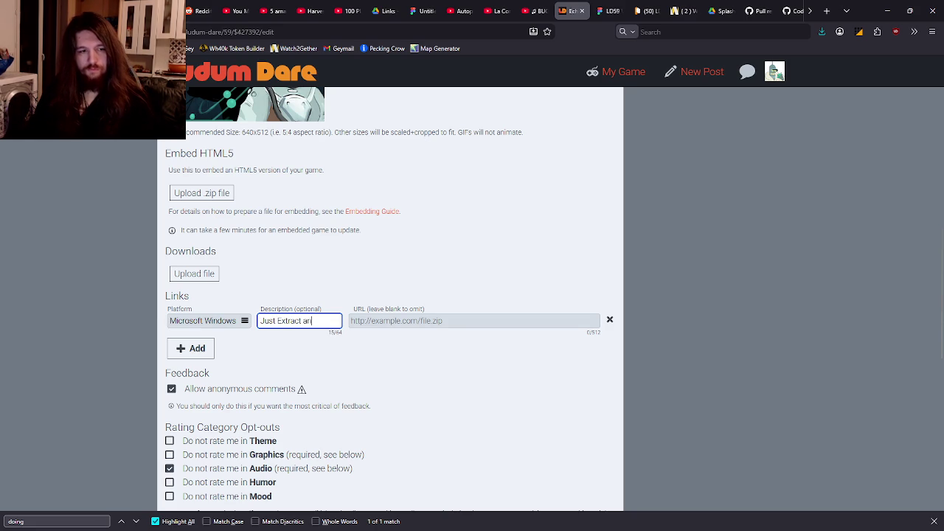
{"action": "type", "text": "d launch the ex"}
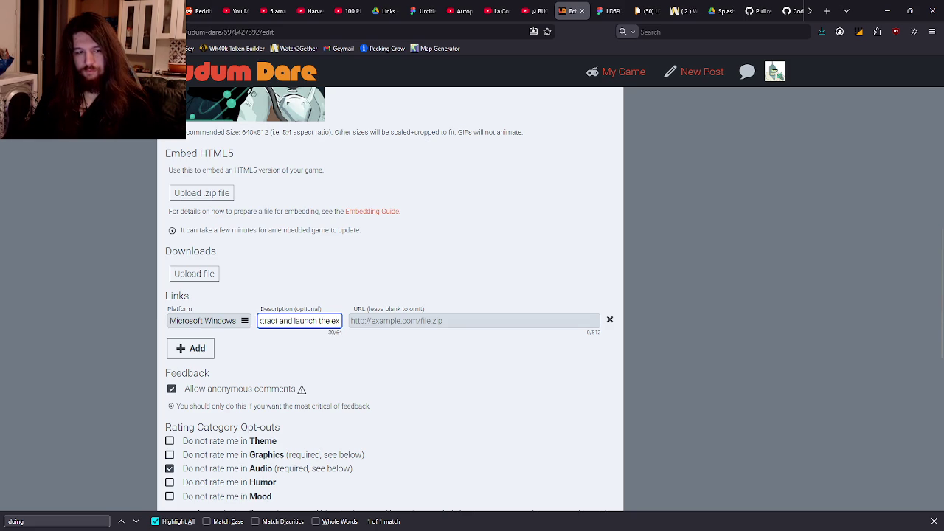
{"action": "type", "text": ".exe fil"}
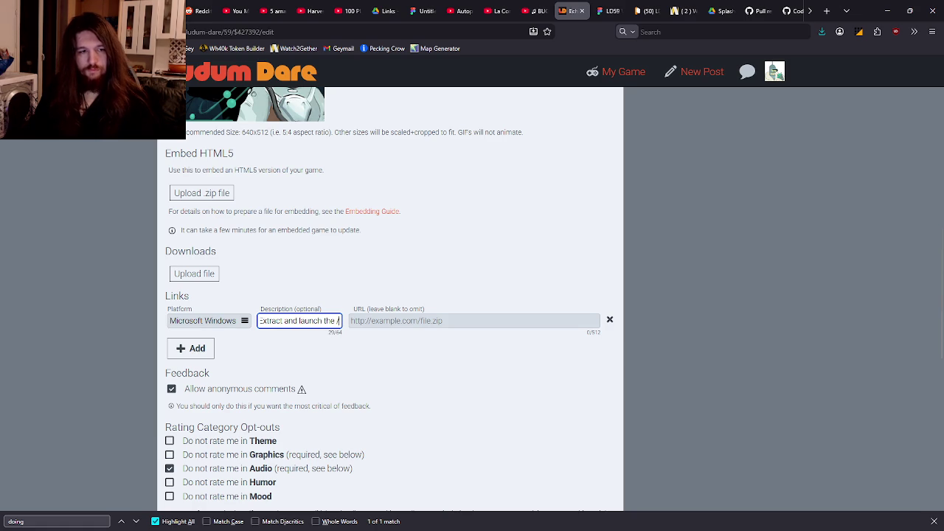
{"action": "type", "text": "e"}
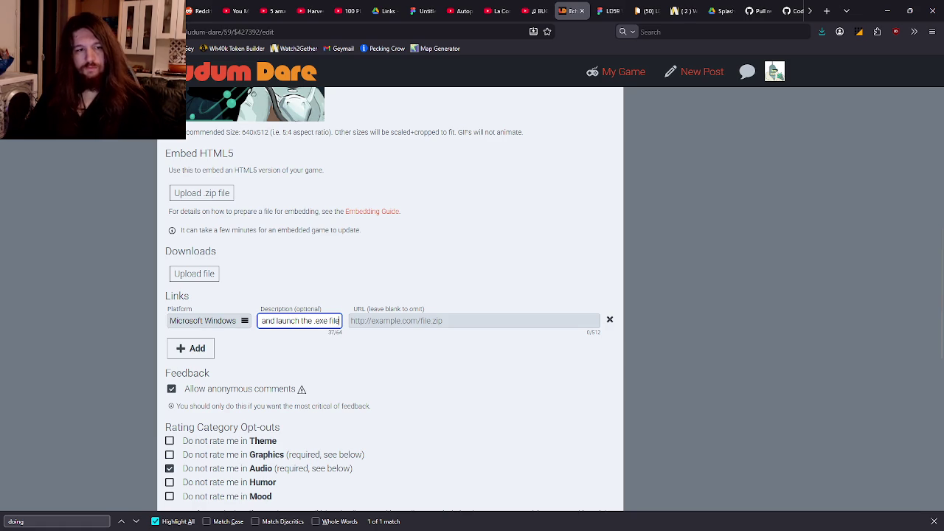
{"action": "left_click", "coordinate": [394, 369]}
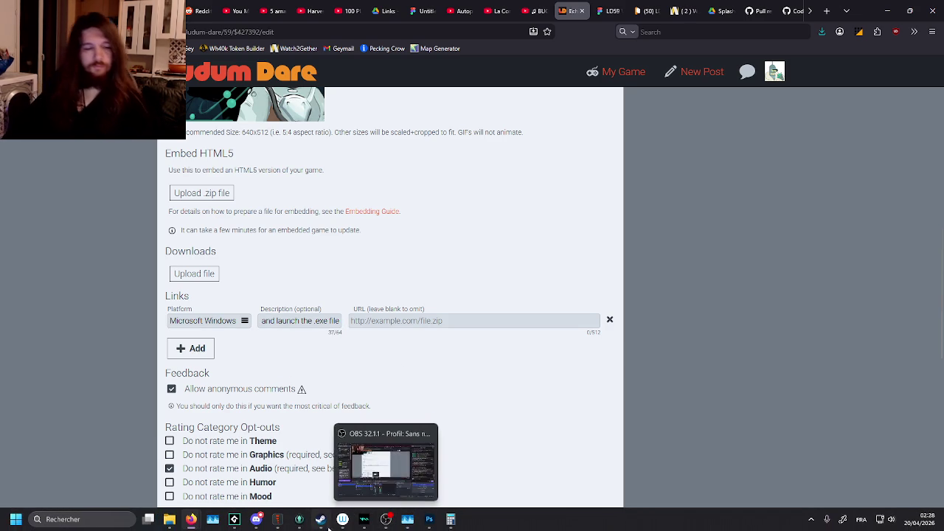
Open The Eldritch Crown project from GameMaker's recent projects on the taskbar
{"action": "mouse_move", "coordinate": [285, 523]}
{"action": "key", "text": "super"}
{"action": "type", "text": "e"}
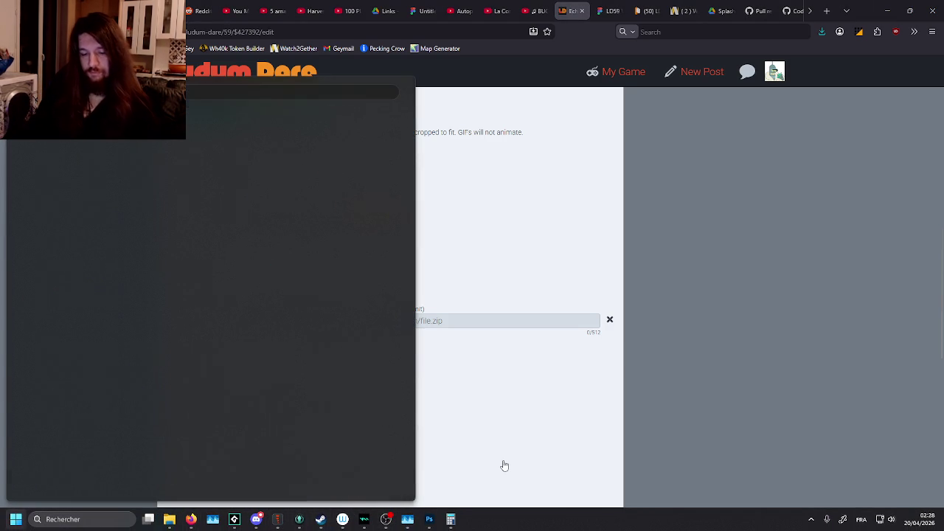
{"action": "key", "text": "BackSpace"}
{"action": "key", "text": "Escape"}
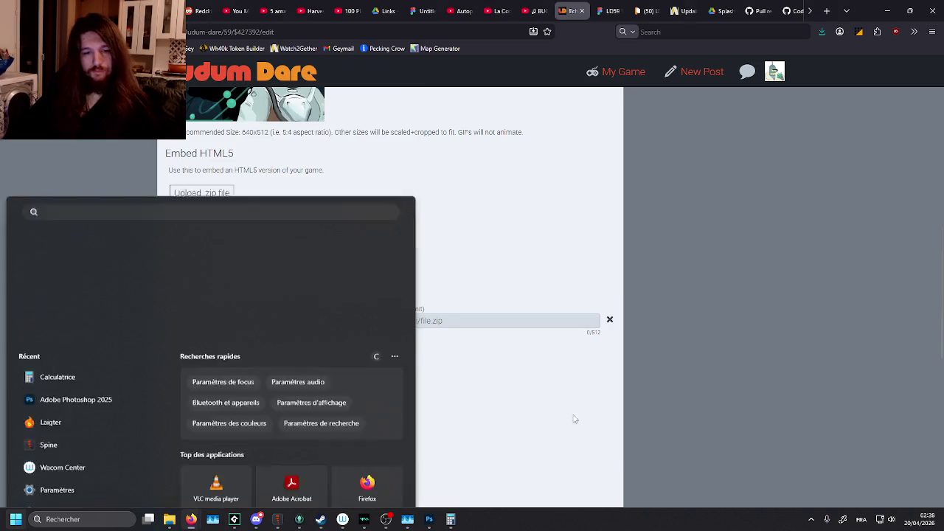
{"action": "right_click", "coordinate": [234, 520]}
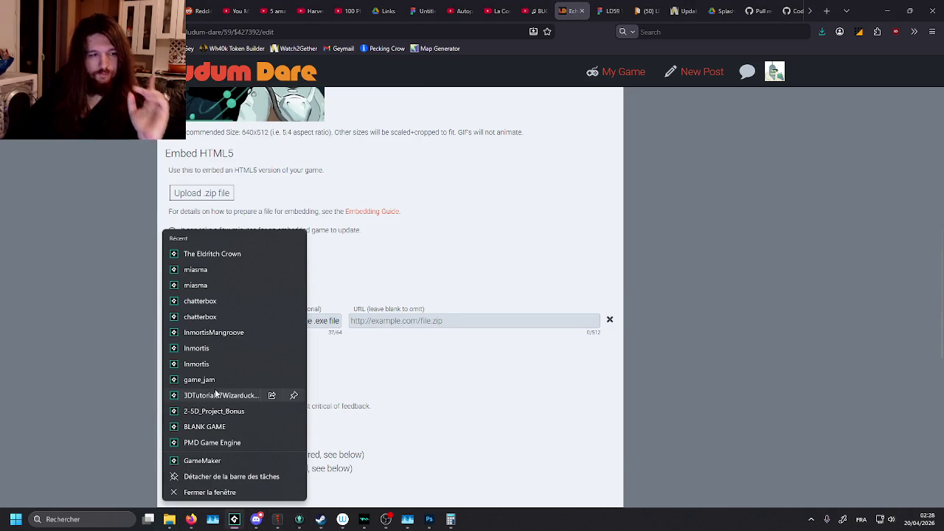
{"action": "left_click", "coordinate": [226, 255]}
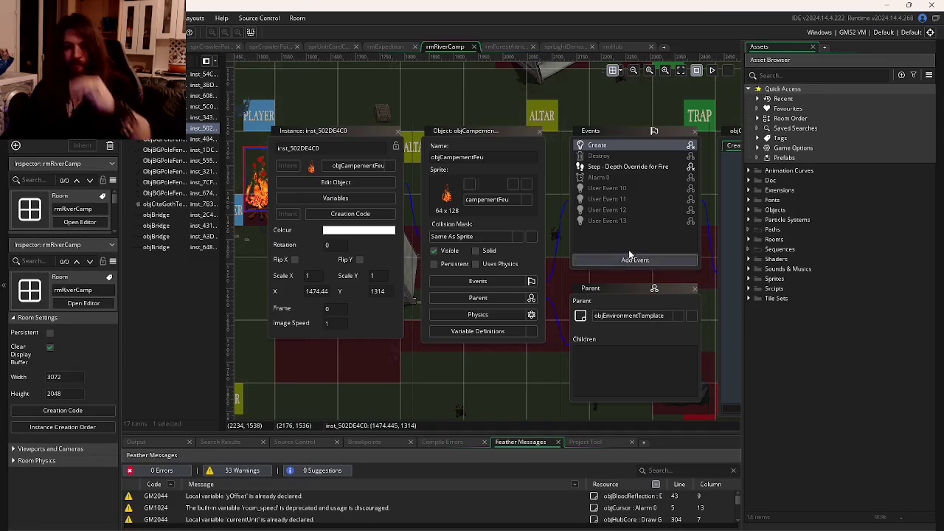
Expand Scripts > SFX in the Asset Browser and preview the srcSlashSFX script
{"action": "left_click", "coordinate": [789, 77]}
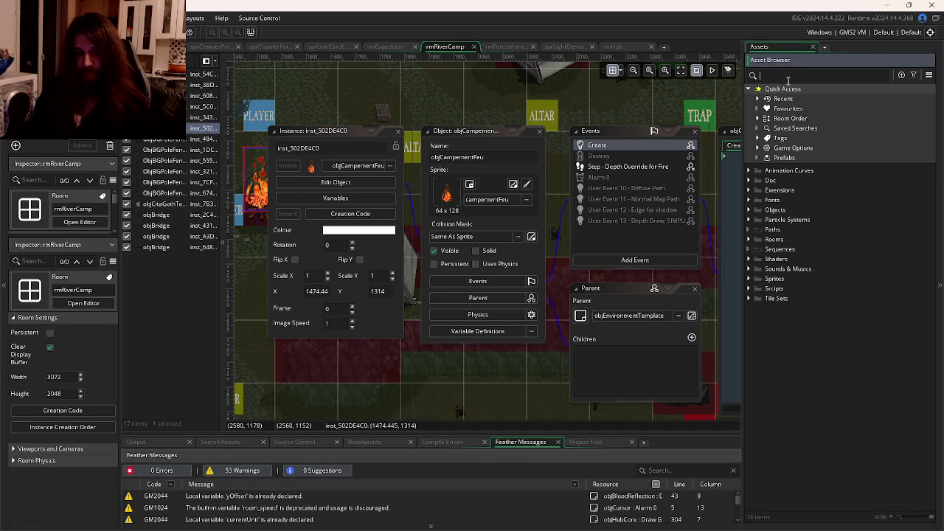
{"action": "left_click", "coordinate": [749, 279]}
{"action": "left_click", "coordinate": [749, 280]}
{"action": "left_click", "coordinate": [749, 288]}
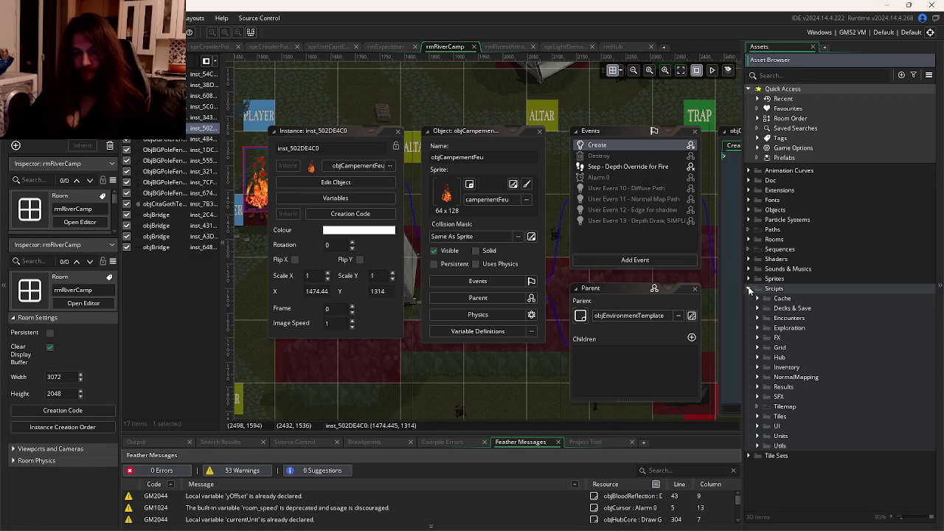
{"action": "left_click", "coordinate": [758, 397]}
{"action": "scroll", "coordinate": [795, 406], "scroll_direction": "down", "scroll_amount": 1}
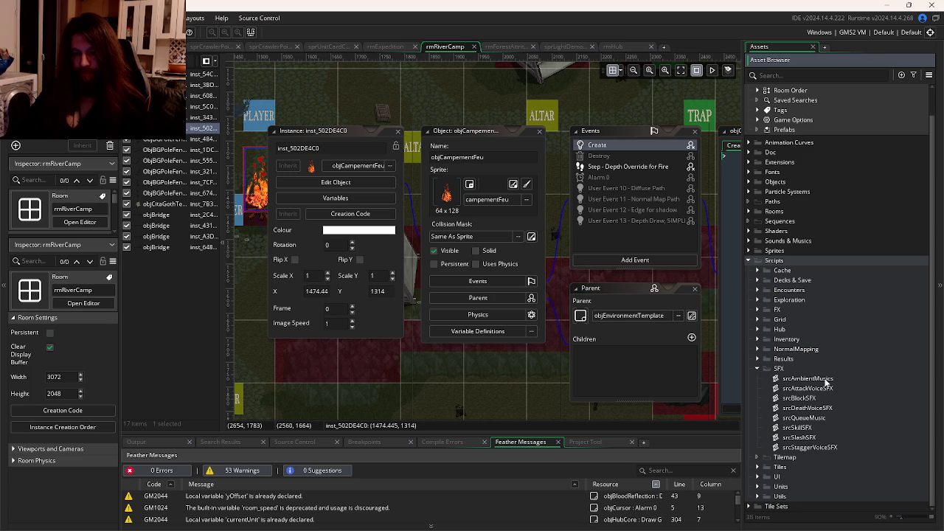
{"action": "double_click", "coordinate": [802, 438]}
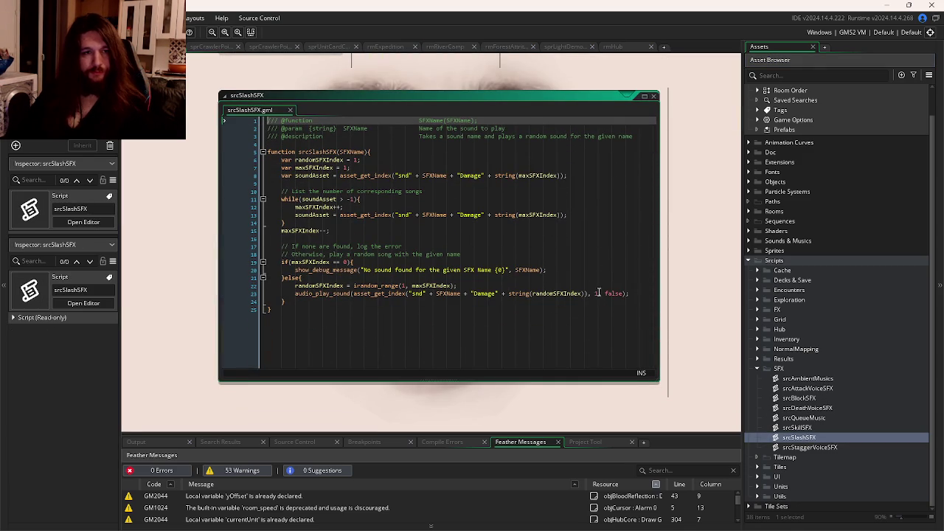
{"action": "left_click", "coordinate": [653, 95]}
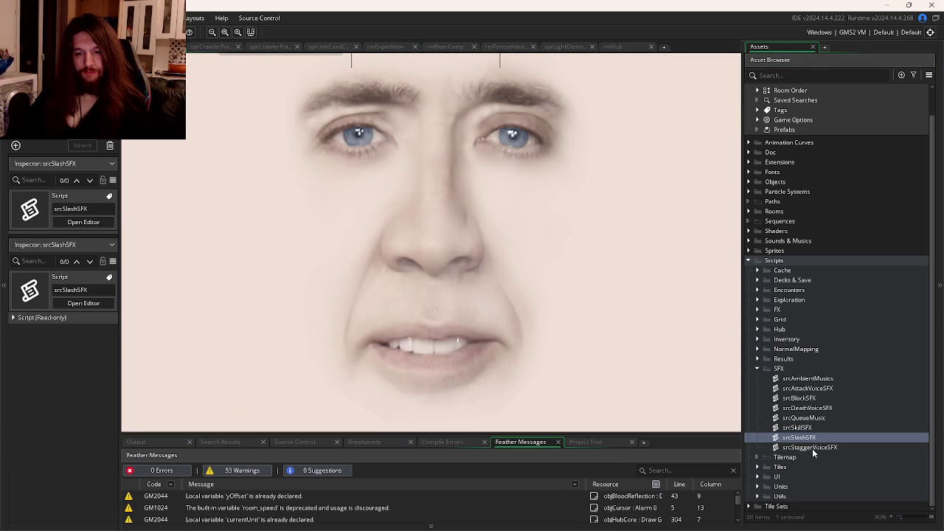
Open srcStaggerVoiceSFX and select all its code, trying then undoing an indent change
{"action": "left_click", "coordinate": [821, 448]}
{"action": "double_click", "coordinate": [821, 448]}
{"action": "left_click", "coordinate": [409, 337]}
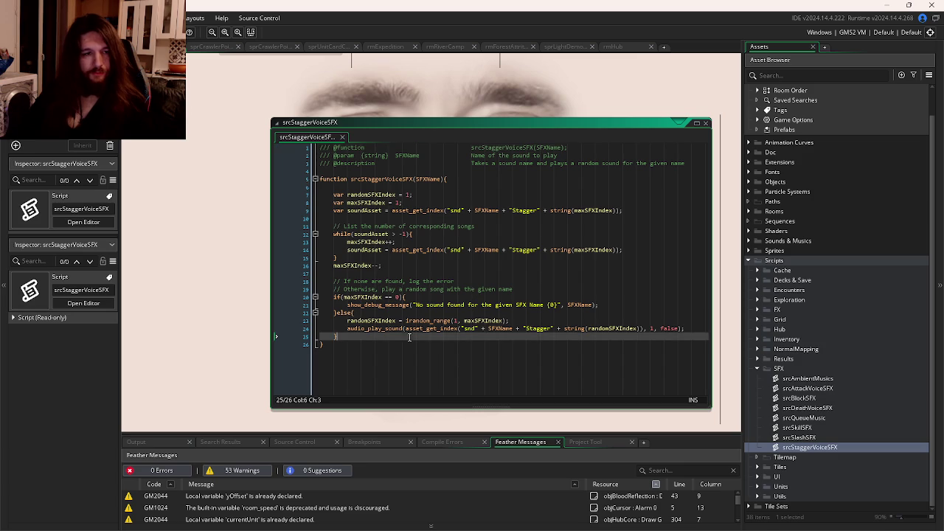
{"action": "left_click_drag", "start_coordinate": [407, 356], "coordinate": [298, 114]}
{"action": "key", "text": "ctrl+v"}
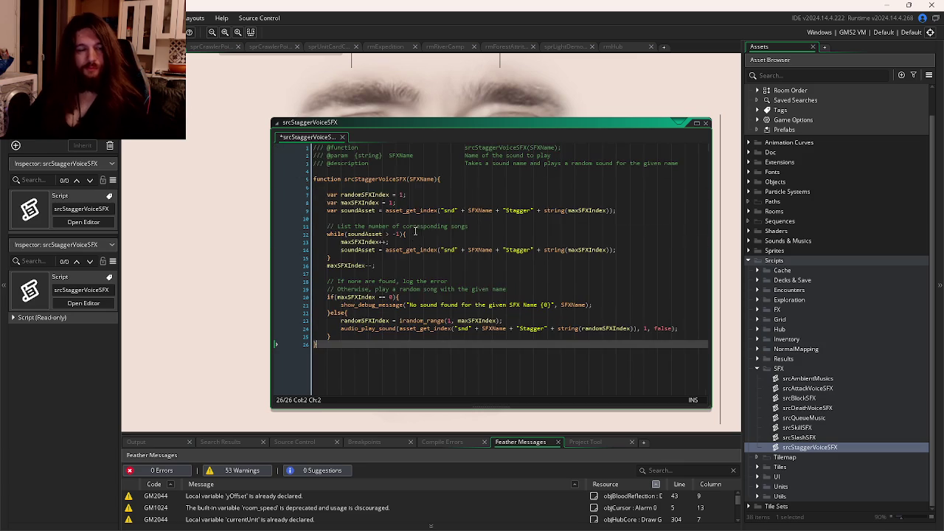
{"action": "key", "text": "ctrl+z"}
{"action": "left_click_drag", "start_coordinate": [387, 352], "coordinate": [239, 67]}
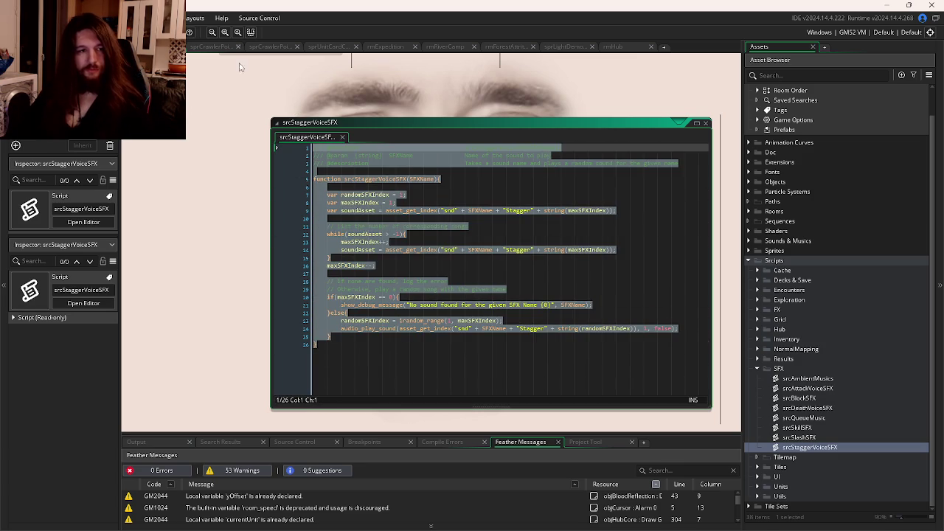
{"action": "key", "text": "alt+Tab"}
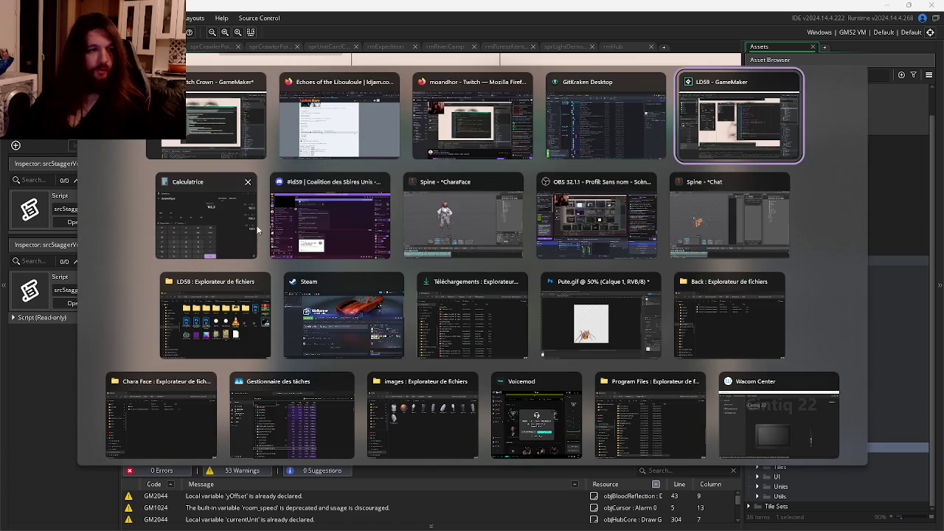
Review SFXName and the 'Stagger' strings on lines 9 and 14, then close srcStaggerVoiceSFX
{"action": "key", "text": "Escape"}
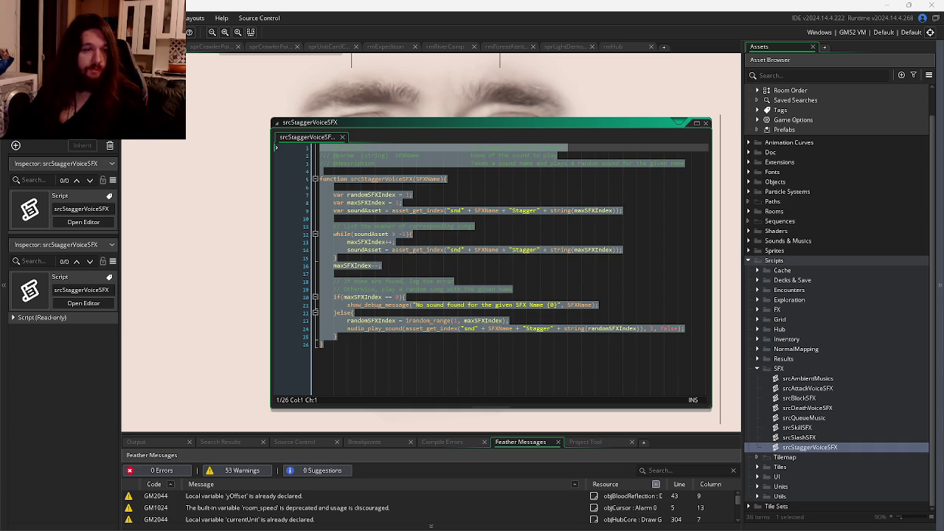
{"action": "left_click", "coordinate": [441, 179]}
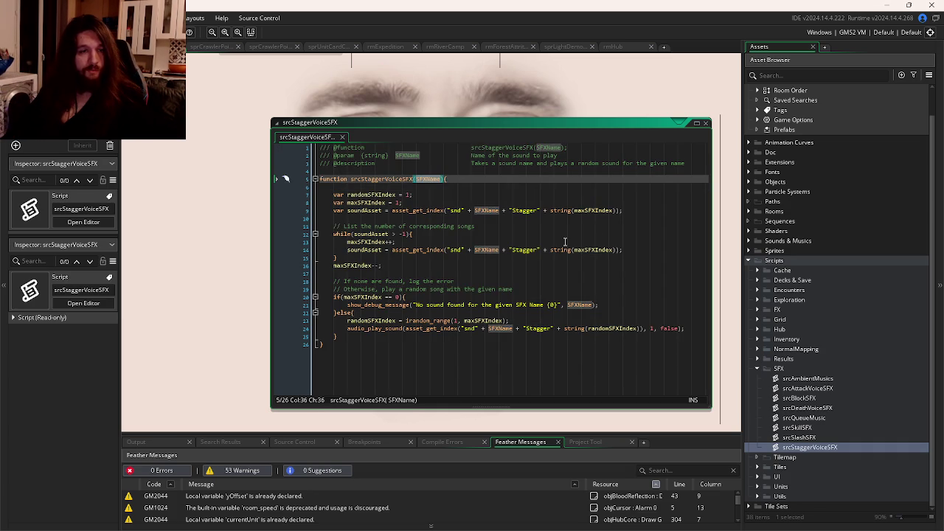
{"action": "left_click", "coordinate": [520, 210]}
{"action": "double_click", "coordinate": [525, 212]}
{"action": "left_click_drag", "start_coordinate": [545, 213], "coordinate": [500, 213]}
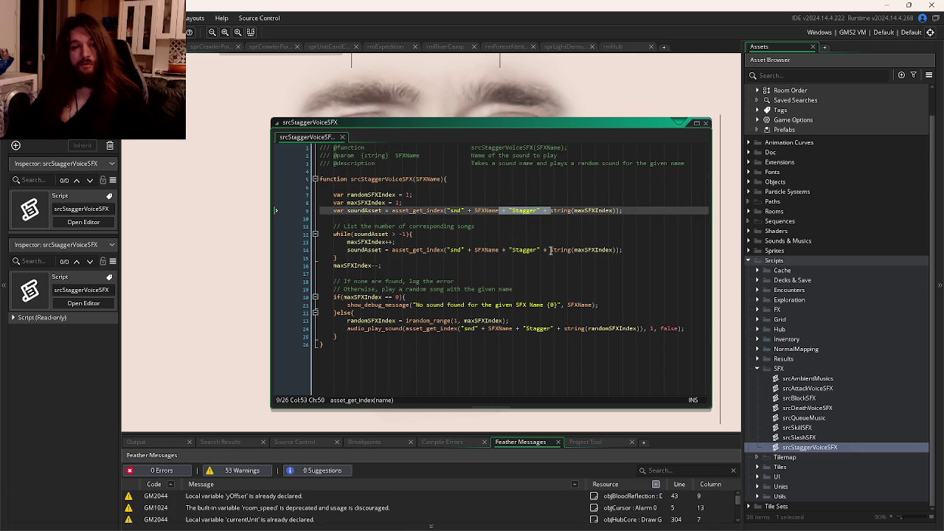
{"action": "left_click_drag", "start_coordinate": [550, 251], "coordinate": [501, 251]}
{"action": "left_click", "coordinate": [589, 298]}
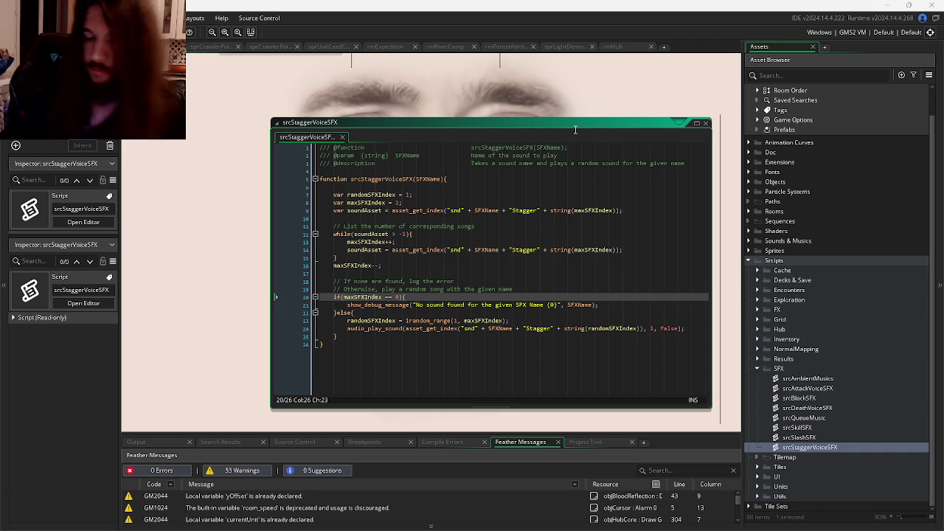
{"action": "left_click", "coordinate": [705, 122]}
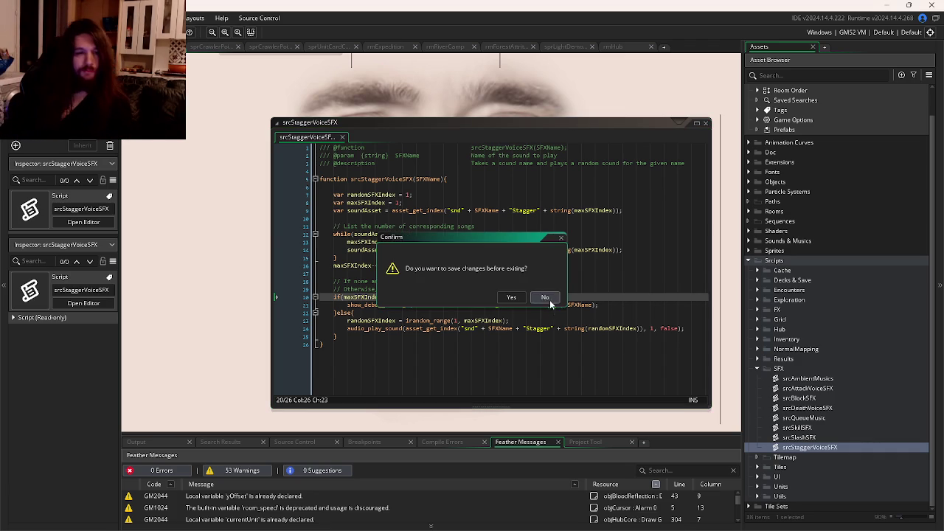
Bring the LD59 project forward and collapse its Objects and Particle Systems folders
{"action": "key", "text": "alt+Tab"}
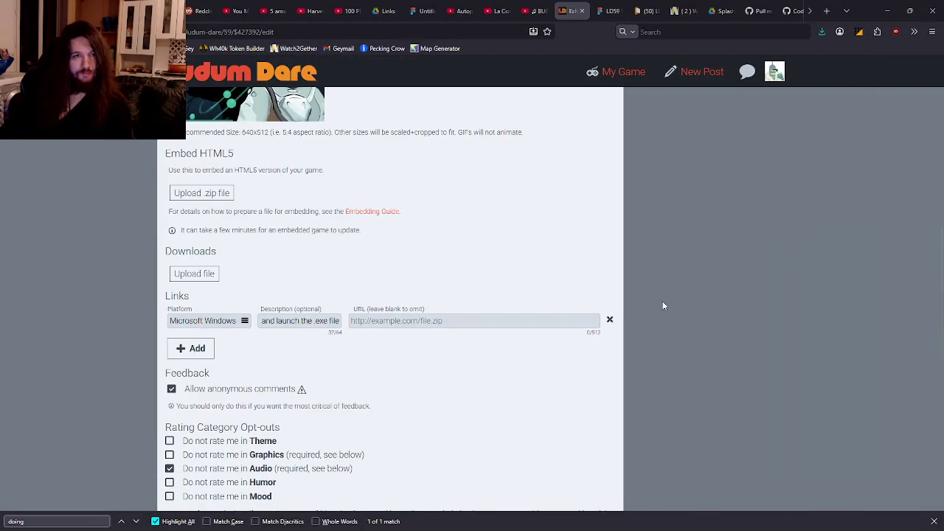
{"action": "key", "text": "alt+Tab"}
{"action": "key", "text": "Tab"}
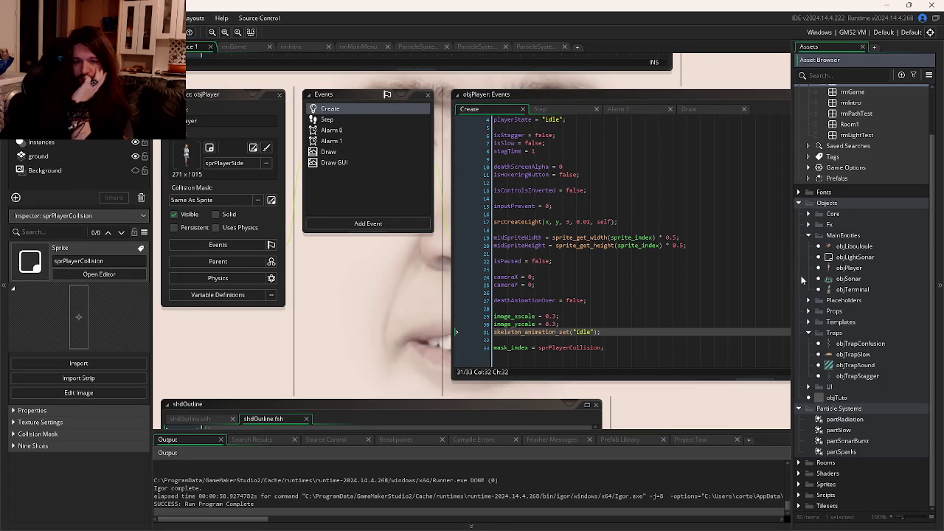
{"action": "left_click", "coordinate": [799, 202]}
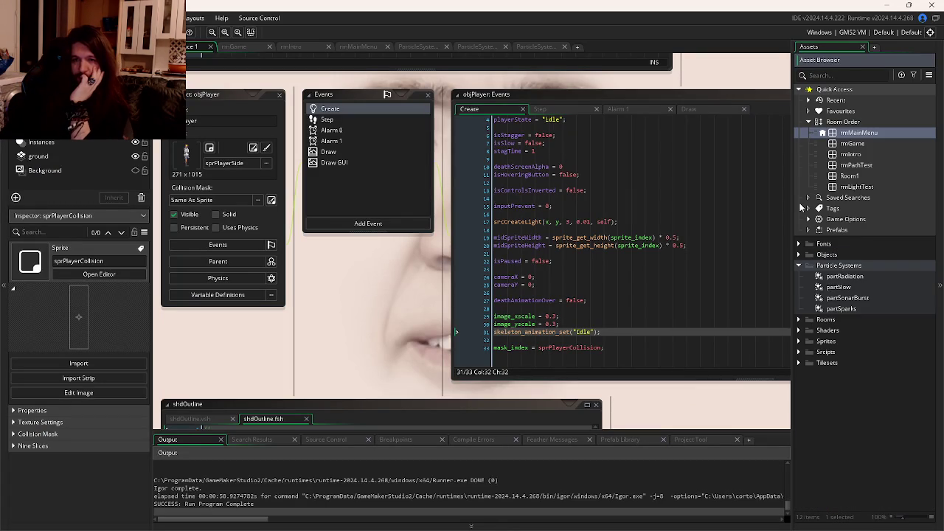
{"action": "left_click", "coordinate": [799, 266]}
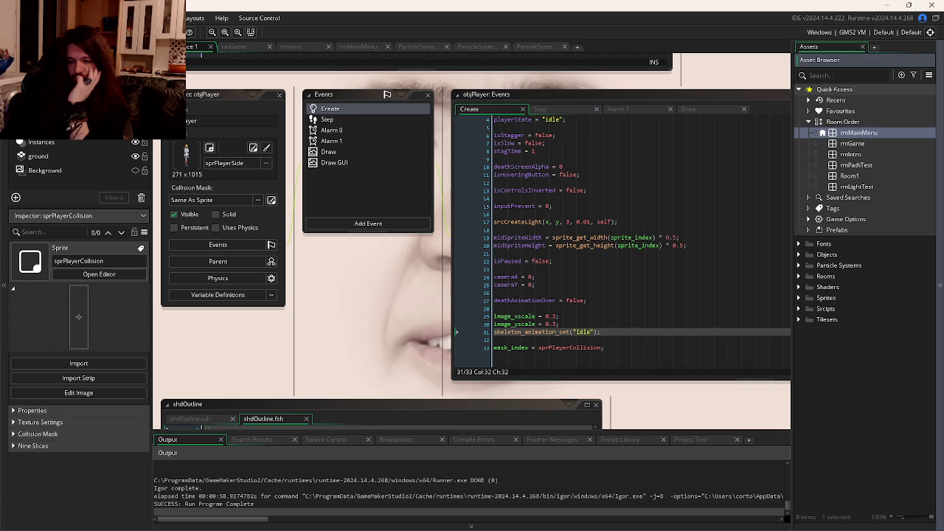
{"action": "left_click", "coordinate": [861, 388]}
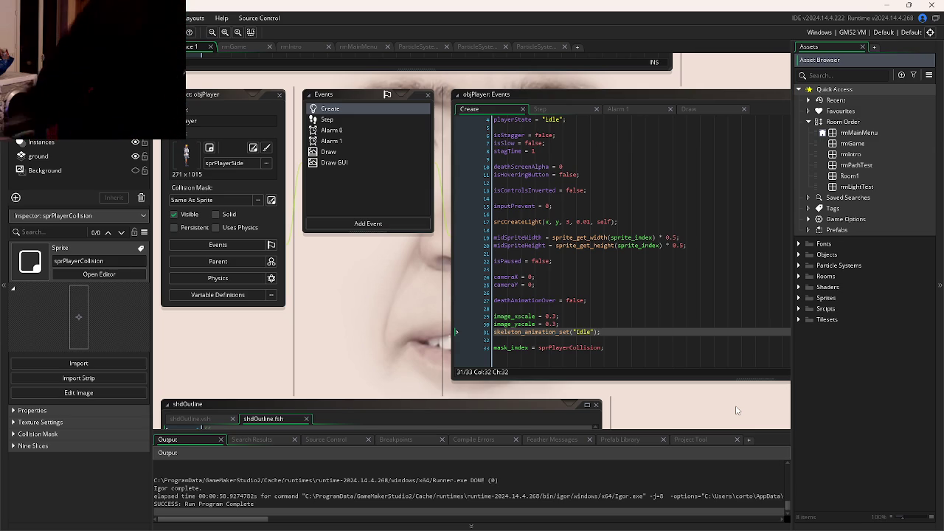
Switch from GameMaker to GitKraken from the taskbar
{"action": "mouse_move", "coordinate": [824, 528]}
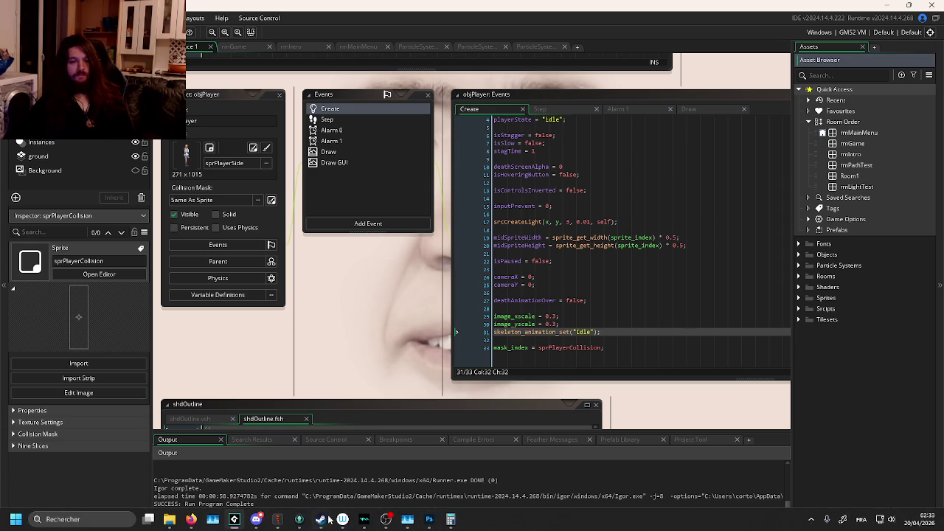
{"action": "left_click", "coordinate": [299, 523]}
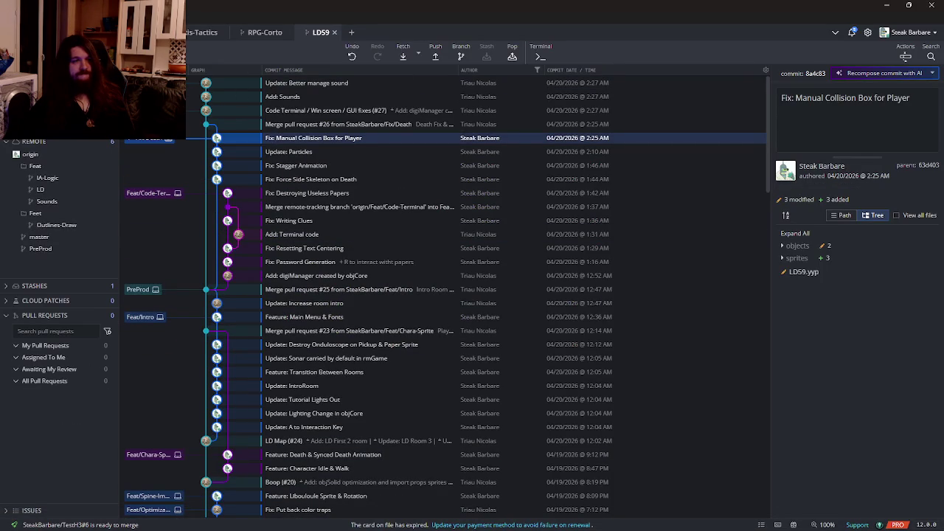
Check out the #27 GUI fixes commit, reload LD59 in GameMaker, and show the rmGame room
{"action": "double_click", "coordinate": [445, 110]}
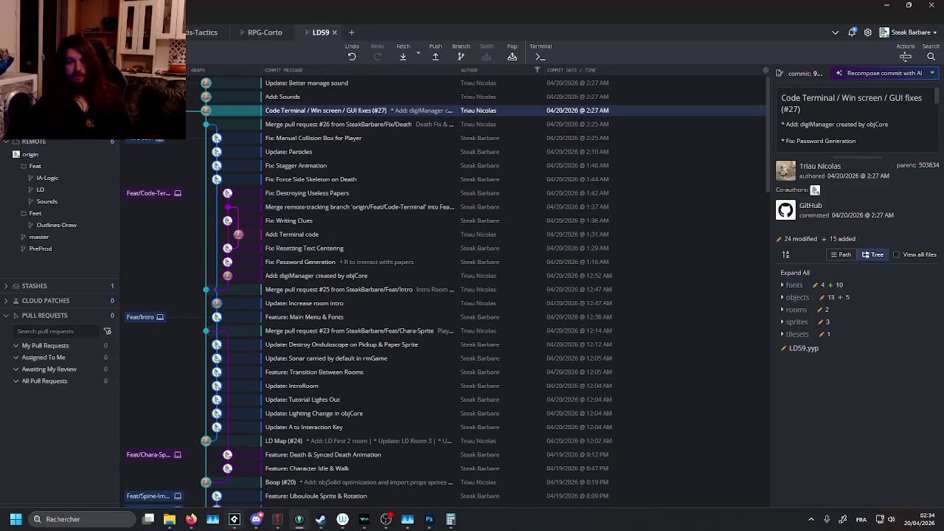
{"action": "mouse_move", "coordinate": [221, 525]}
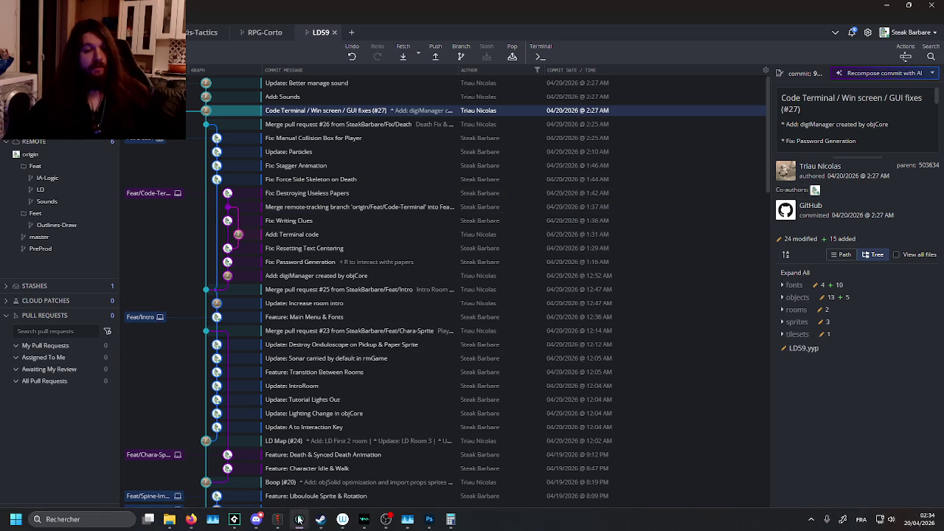
{"action": "left_click", "coordinate": [243, 519]}
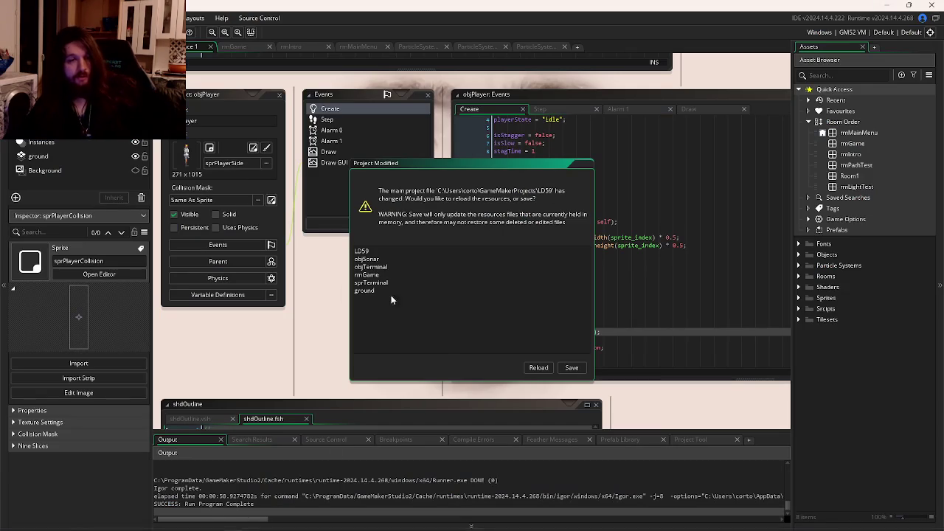
{"action": "left_click", "coordinate": [539, 368]}
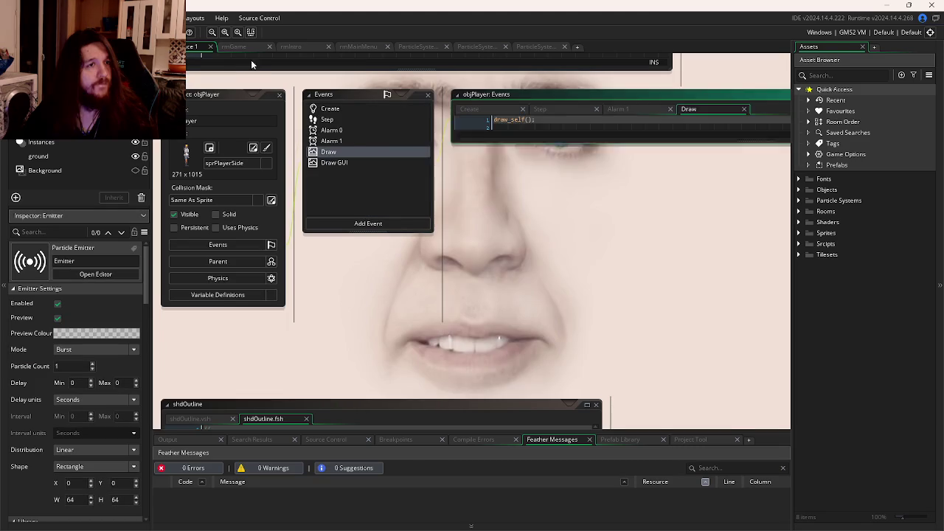
{"action": "left_click", "coordinate": [234, 45]}
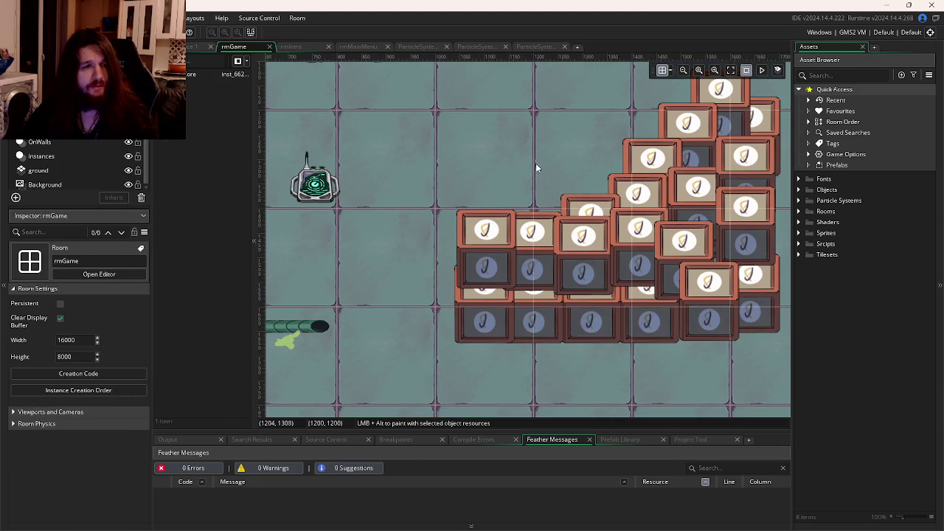
Expand Objects with its Core, Props and MainEntities folders and select objLibouloule
{"action": "scroll", "coordinate": [537, 162], "scroll_direction": "down", "scroll_amount": 4}
{"action": "scroll", "coordinate": [538, 162], "scroll_direction": "down", "scroll_amount": 5}
{"action": "scroll", "coordinate": [528, 163], "scroll_direction": "up", "scroll_amount": 8}
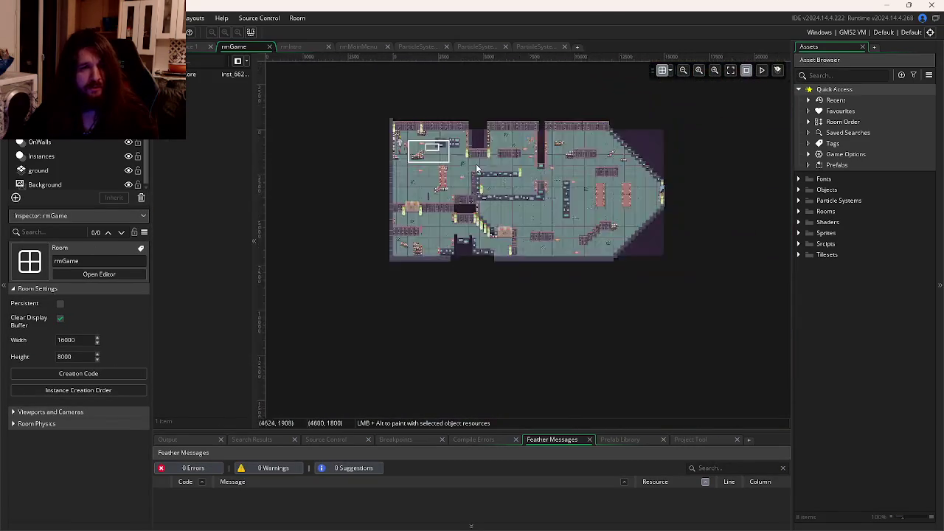
{"action": "scroll", "coordinate": [516, 164], "scroll_direction": "down", "scroll_amount": 5}
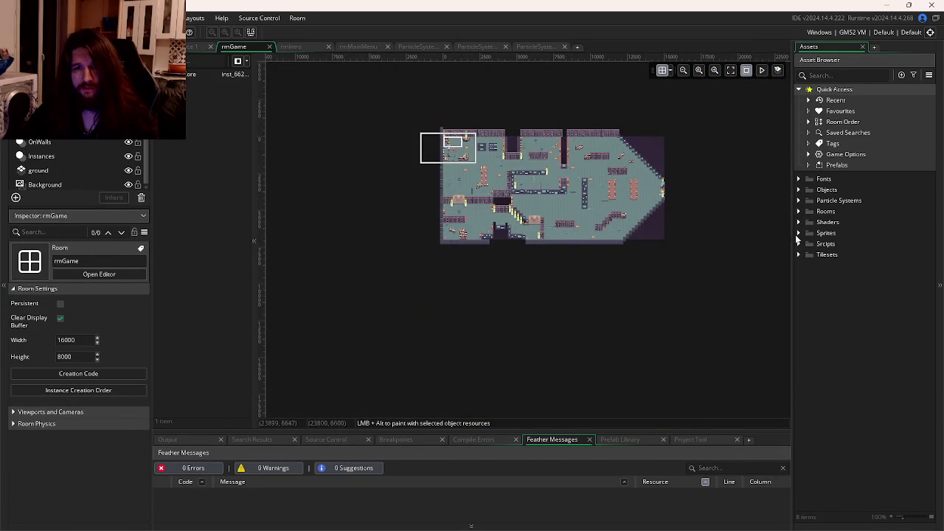
{"action": "left_click", "coordinate": [799, 190]}
{"action": "left_click", "coordinate": [809, 201]}
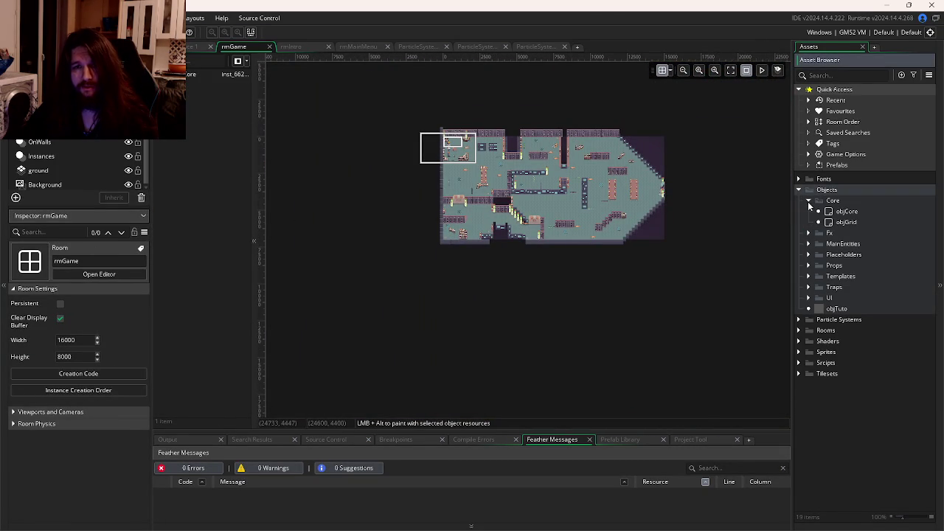
{"action": "left_click", "coordinate": [809, 265]}
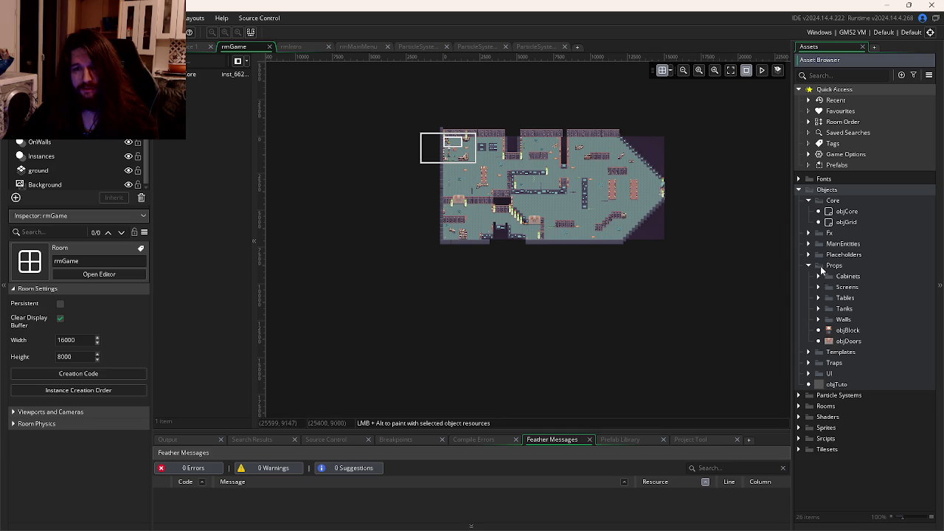
{"action": "left_click", "coordinate": [808, 243]}
{"action": "left_click", "coordinate": [849, 254]}
Paint four objLibouloule instances into rmGame and run the game with F5
{"action": "scroll", "coordinate": [564, 213], "scroll_direction": "up", "scroll_amount": 5}
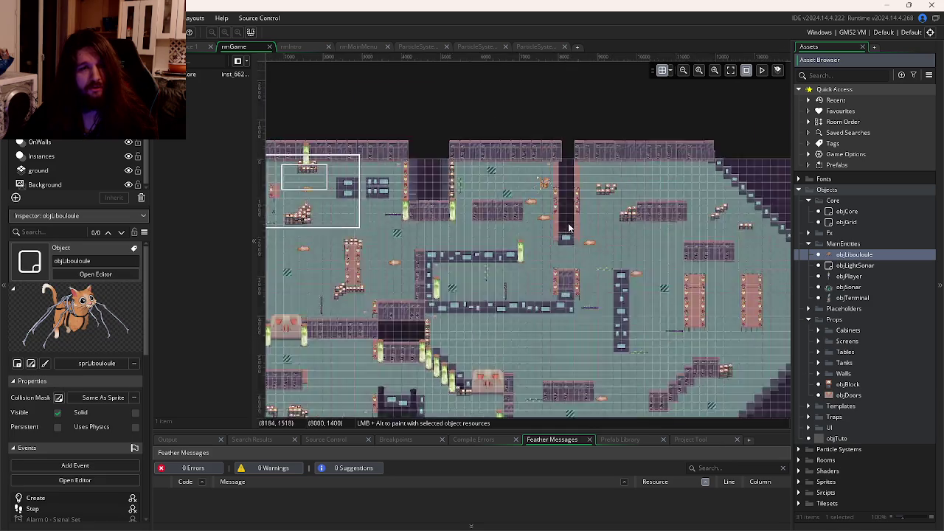
{"action": "scroll", "coordinate": [591, 236], "scroll_direction": "down", "scroll_amount": 5}
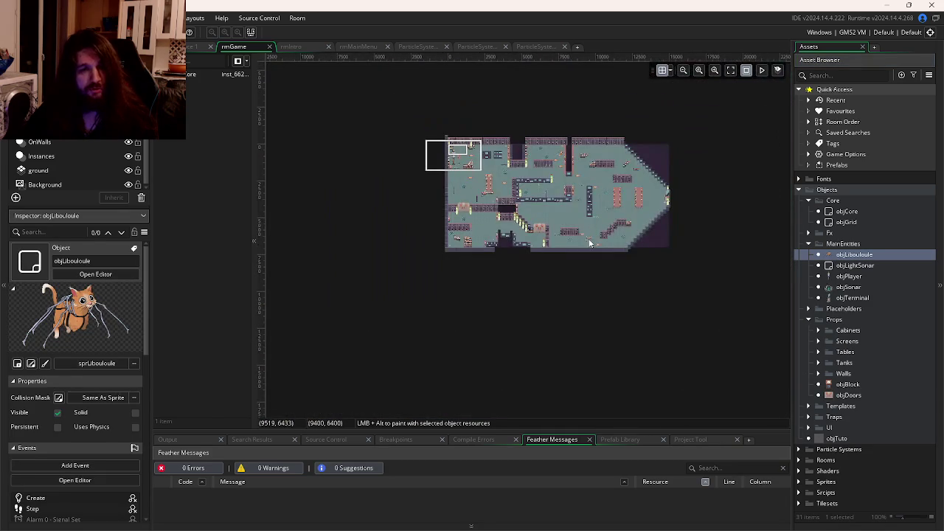
{"action": "left_click", "coordinate": [590, 244], "text": "alt"}
{"action": "left_click", "coordinate": [639, 217], "text": "alt"}
{"action": "left_click", "coordinate": [487, 226], "text": "alt"}
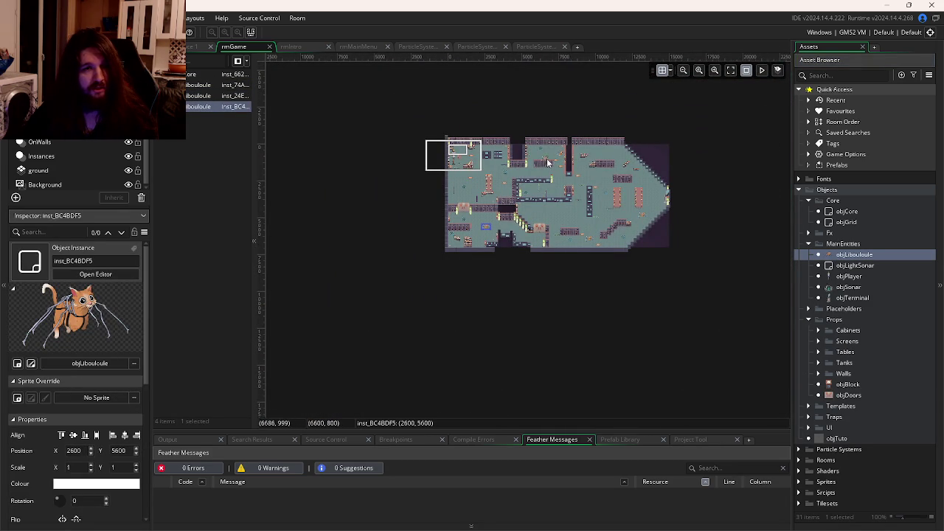
{"action": "left_click", "coordinate": [496, 165], "text": "alt"}
{"action": "key", "text": "F5"}
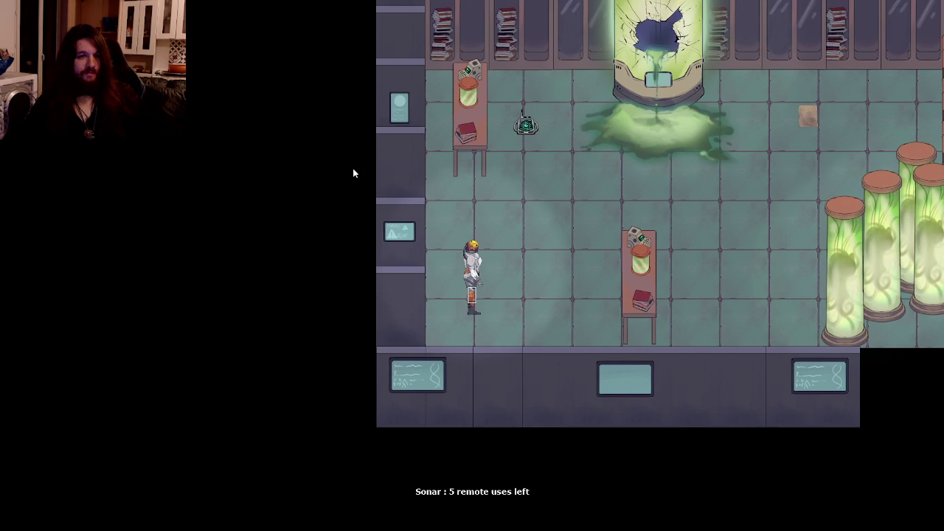
Walk the astronaut right through the lab past the sonar drone and cryo tank, then restart after game over
{"action": "key", "text": "w"}
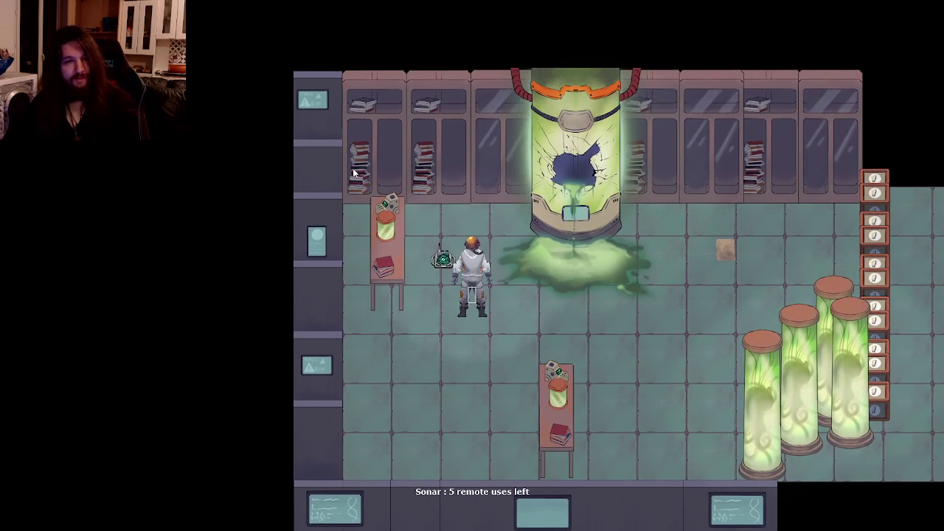
{"action": "key", "text": "d"}
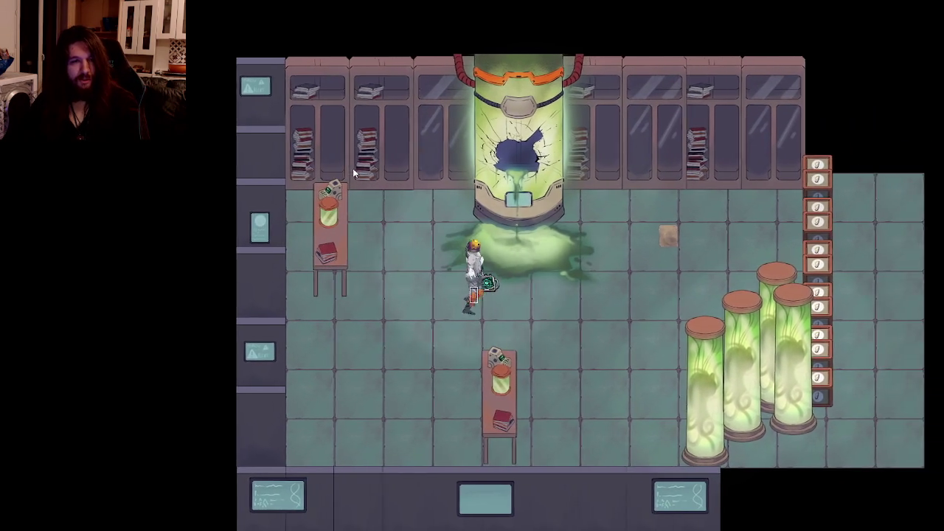
{"action": "key", "text": "d"}
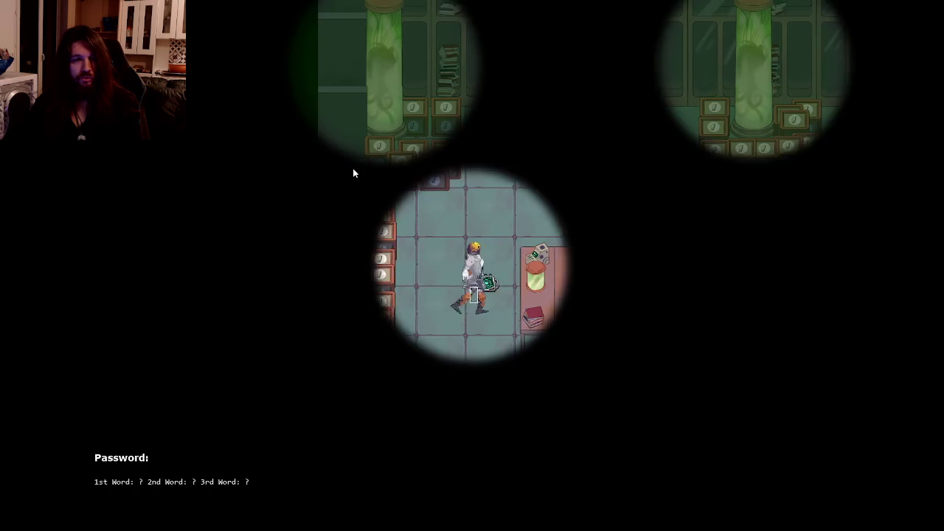
{"action": "key", "text": "d"}
{"action": "key", "text": "s"}
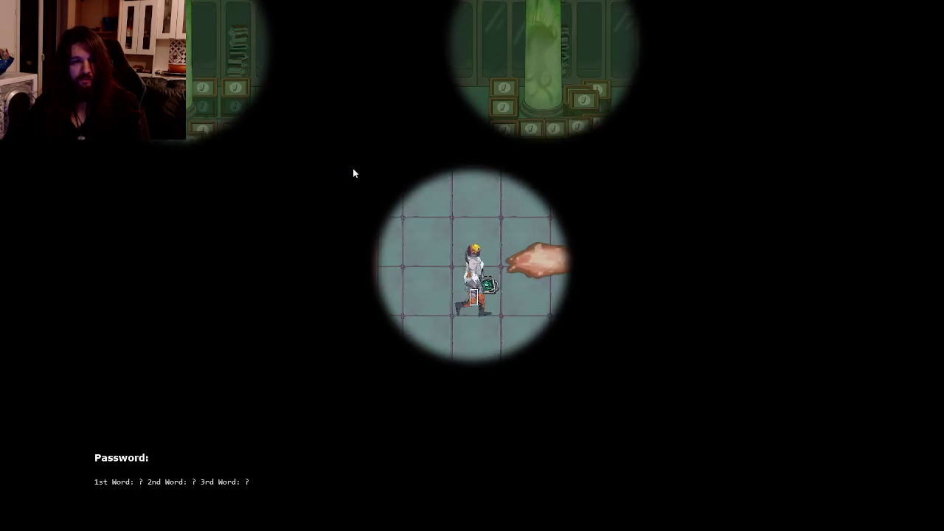
{"action": "key", "text": "d"}
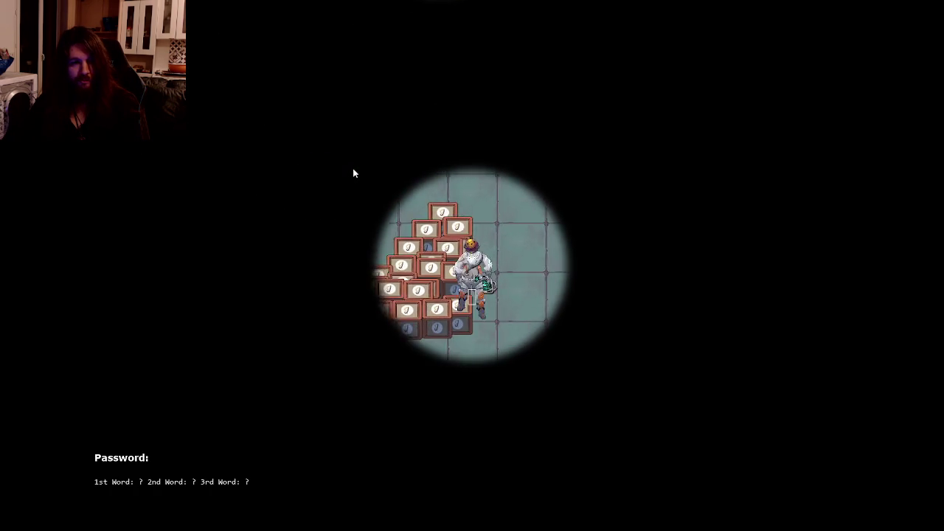
{"action": "key", "text": "d"}
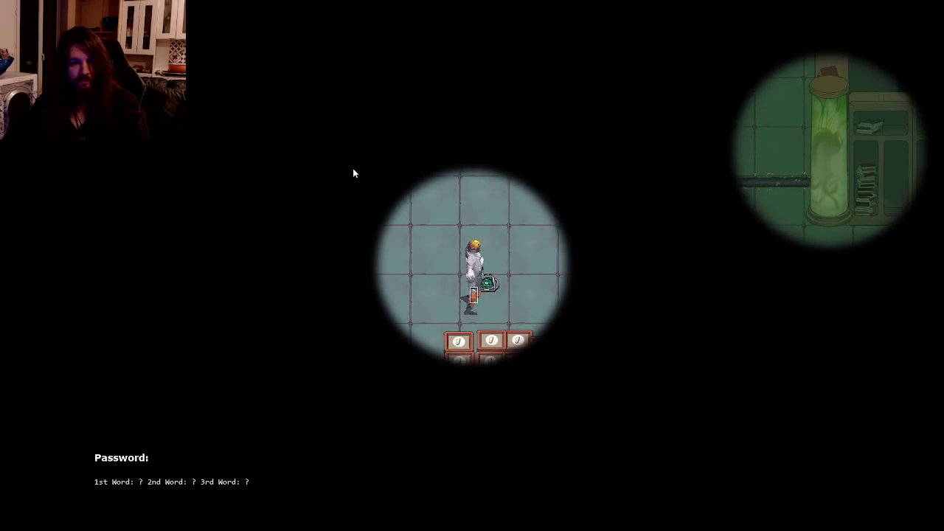
{"action": "key", "text": "d"}
{"action": "key", "text": "s"}
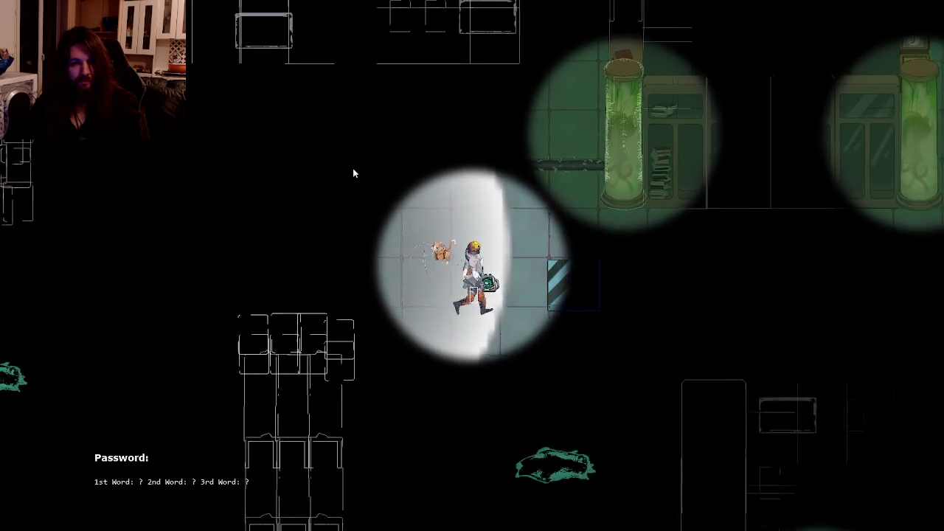
{"action": "key", "text": "d"}
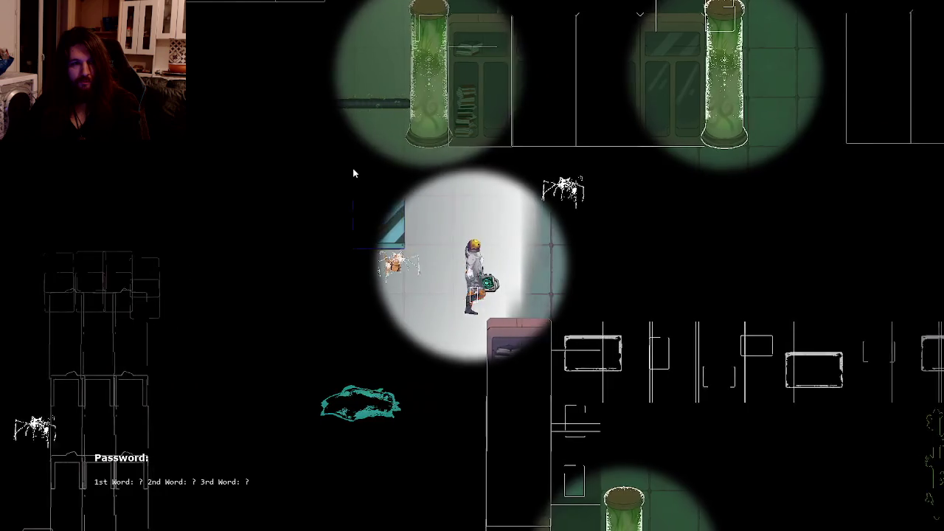
{"action": "key", "text": "d"}
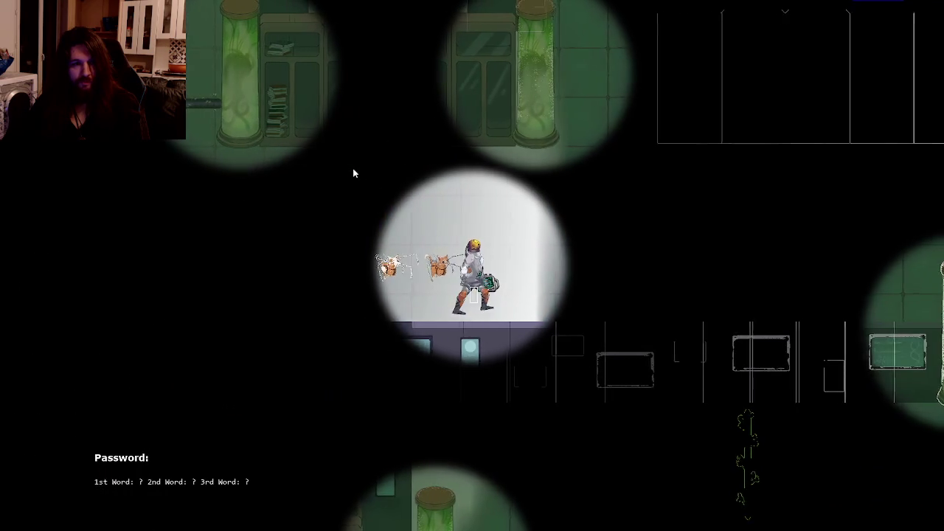
{"action": "key", "text": "d"}
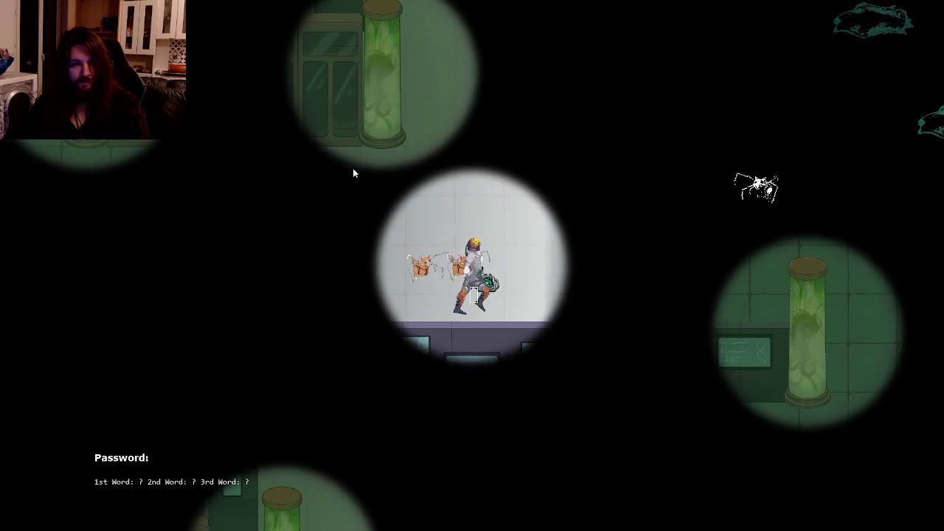
{"action": "key", "text": "d"}
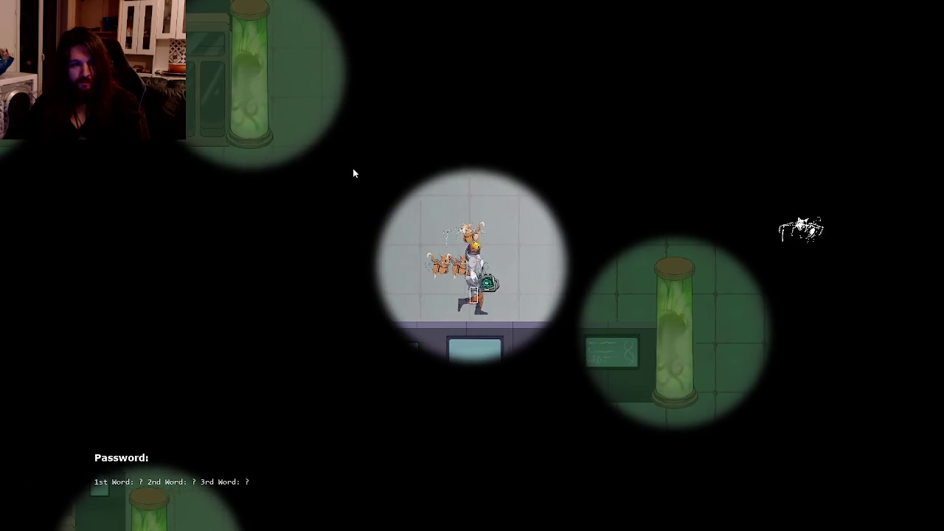
{"action": "key", "text": "d"}
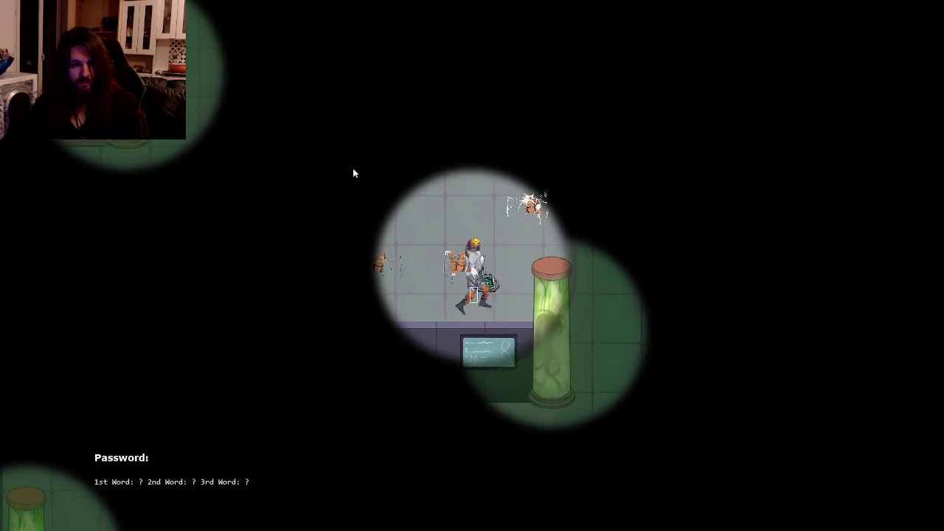
{"action": "key", "text": "a"}
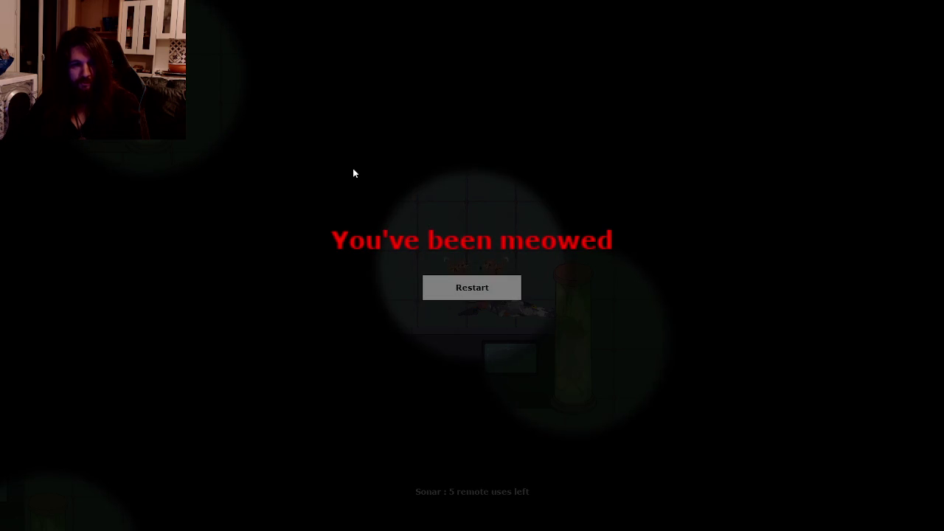
{"action": "left_click", "coordinate": [461, 295]}
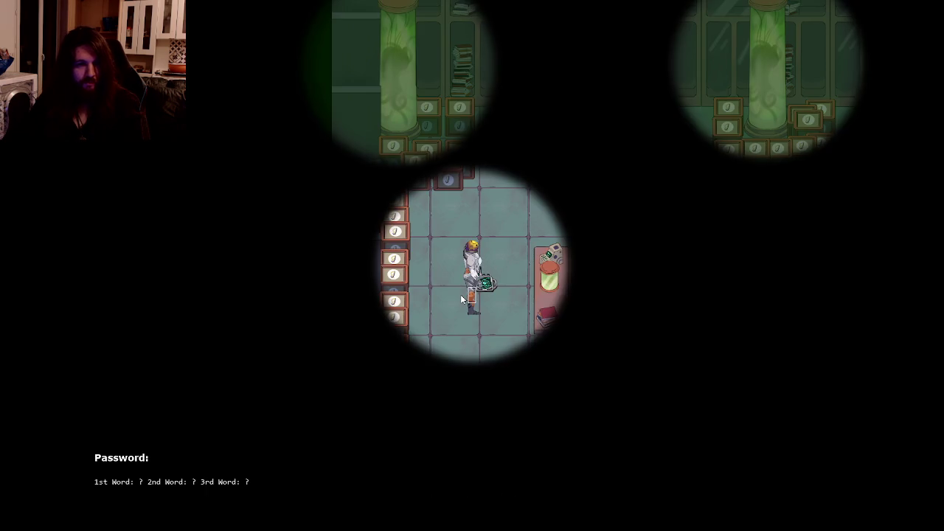
Walk down through the dark level, restart after the next game over, and leave the game
{"action": "key", "text": "s"}
{"action": "key", "text": "s"}
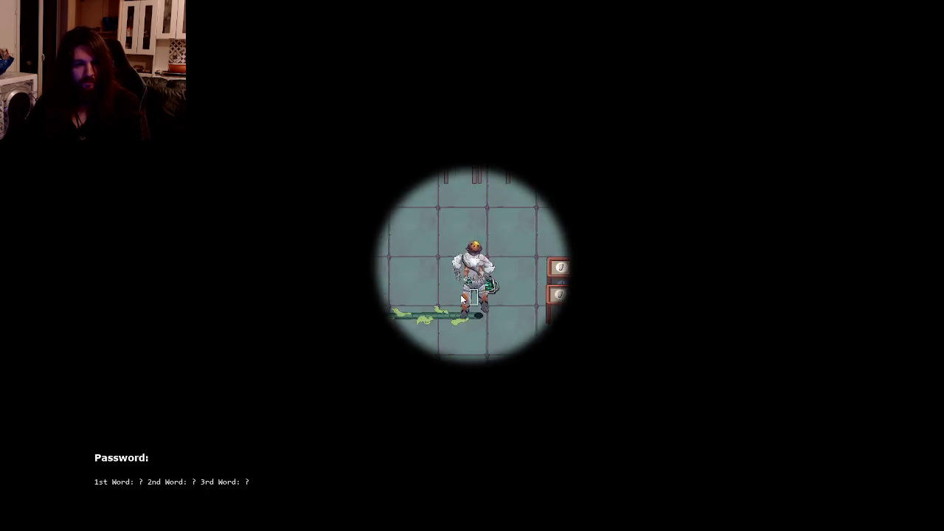
{"action": "key", "text": "s"}
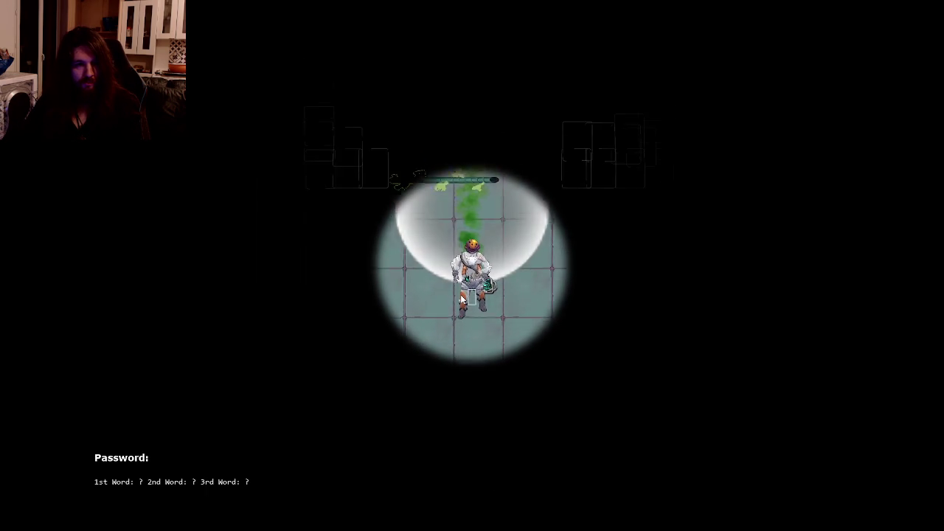
{"action": "key", "text": "s"}
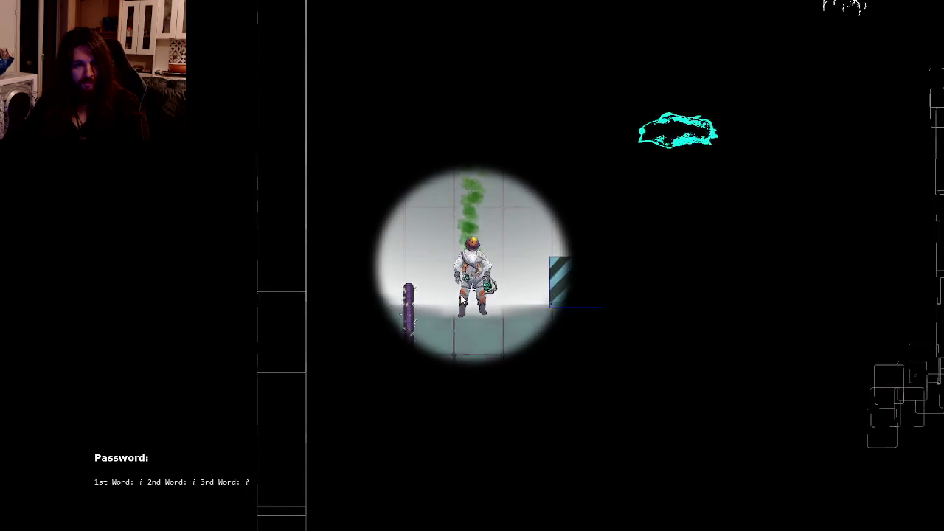
{"action": "key", "text": "d"}
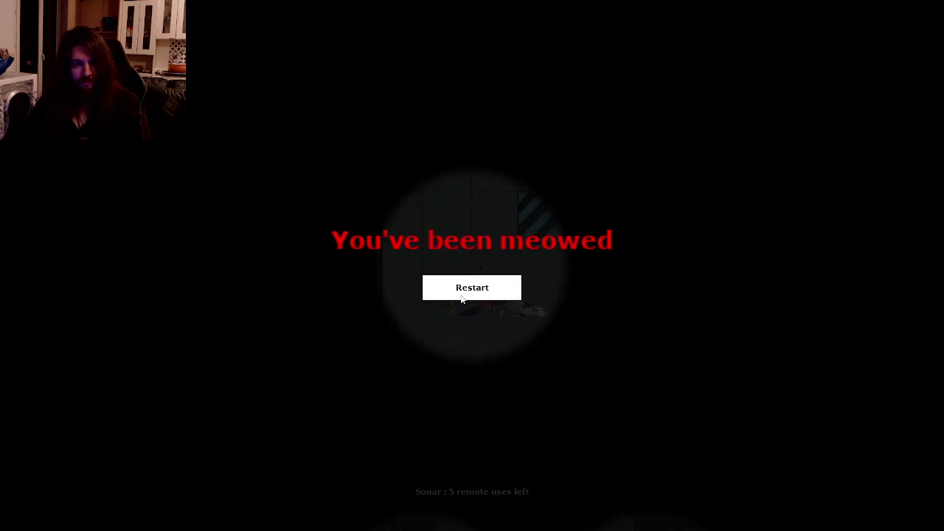
{"action": "left_click", "coordinate": [463, 294]}
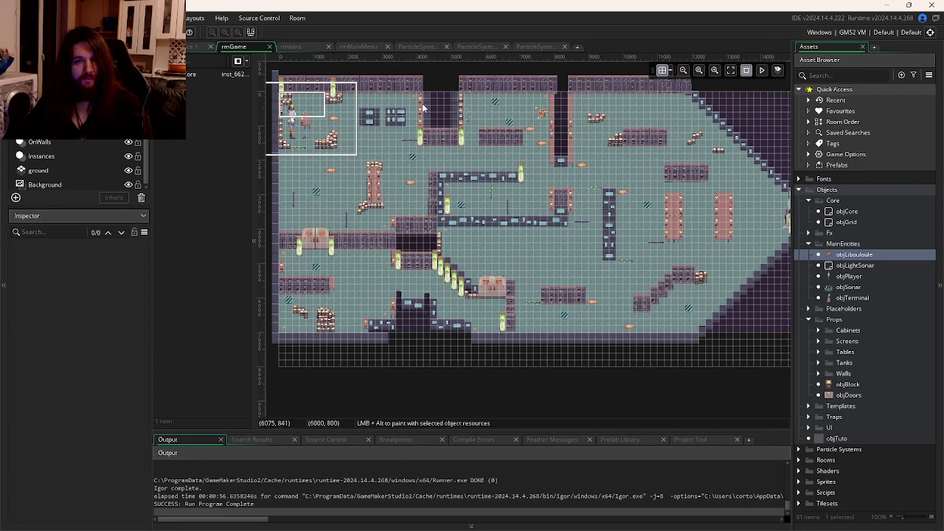
{"action": "key", "text": "ctrl+Tab"}
Attempt Undo, then hard-reset PreProd to the commit, discarding all uncommitted changes
{"action": "left_click", "coordinate": [594, 270]}
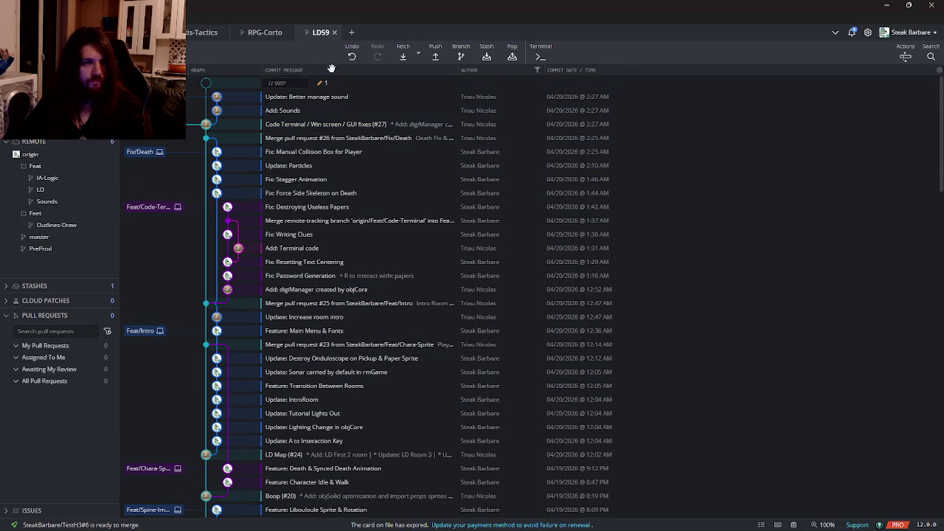
{"action": "left_click", "coordinate": [352, 56]}
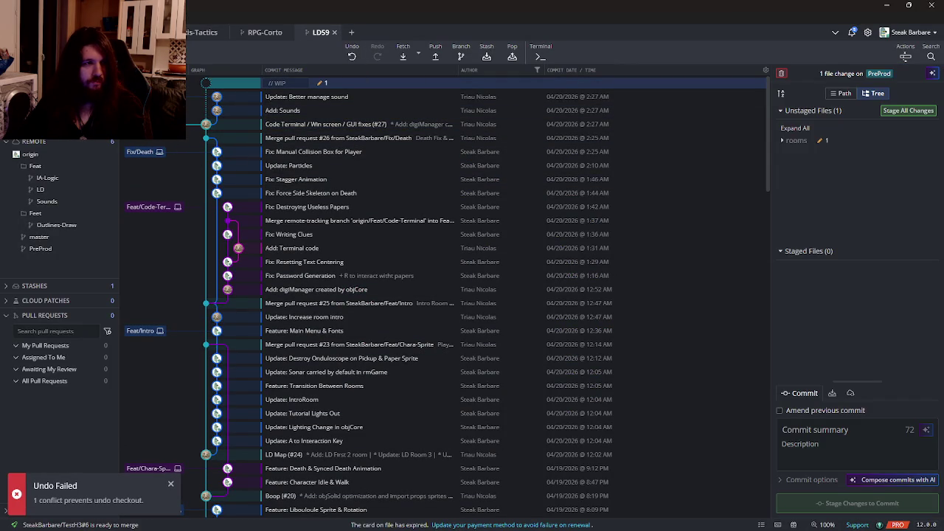
{"action": "right_click", "coordinate": [159, 96]}
{"action": "mouse_move", "coordinate": [295, 157]}
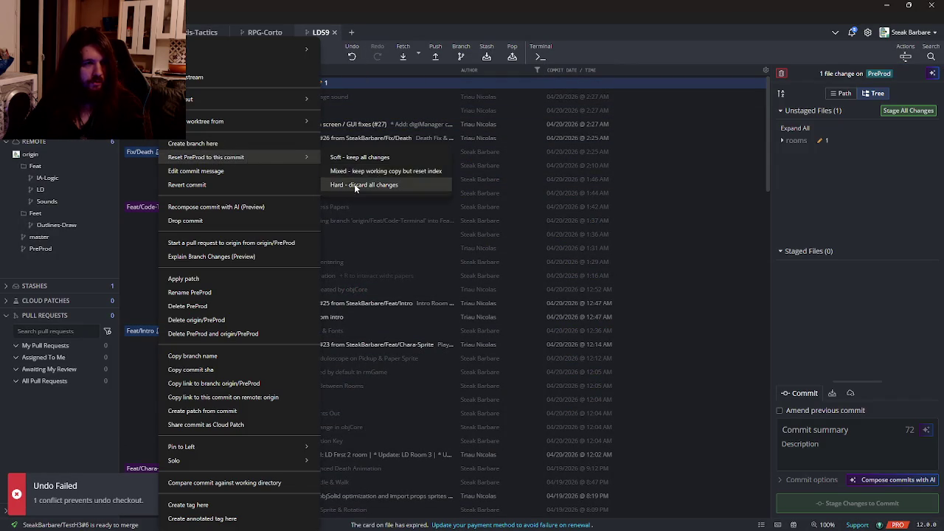
{"action": "left_click", "coordinate": [355, 185]}
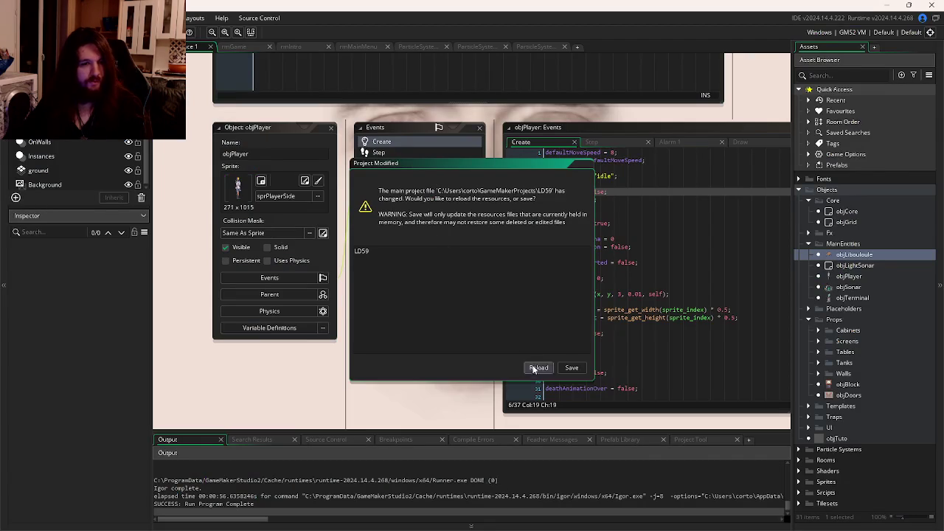
Reload the project, comment out the draw_rectangle line in objPlayer's Draw event, and run the game
{"action": "left_click", "coordinate": [534, 369]}
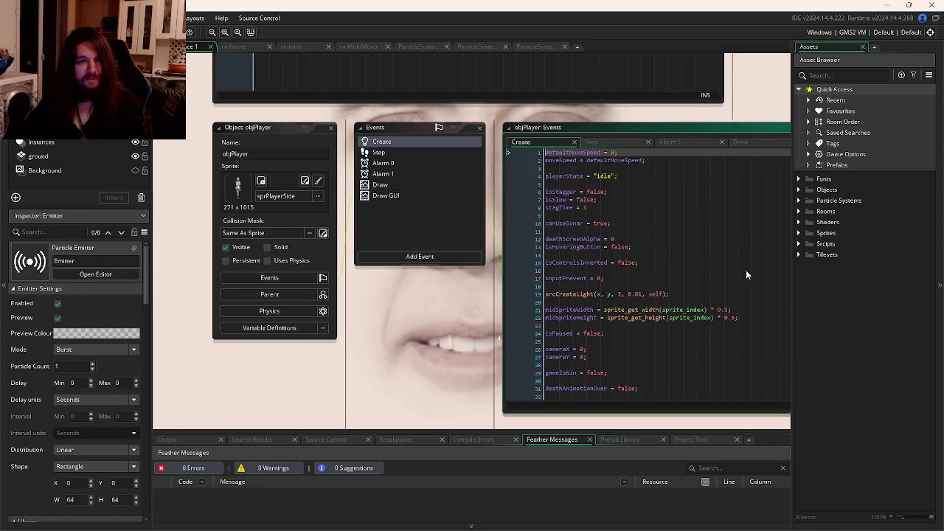
{"action": "left_click", "coordinate": [390, 186]}
{"action": "left_click", "coordinate": [564, 186]}
{"action": "key", "text": "ctrl+k"}
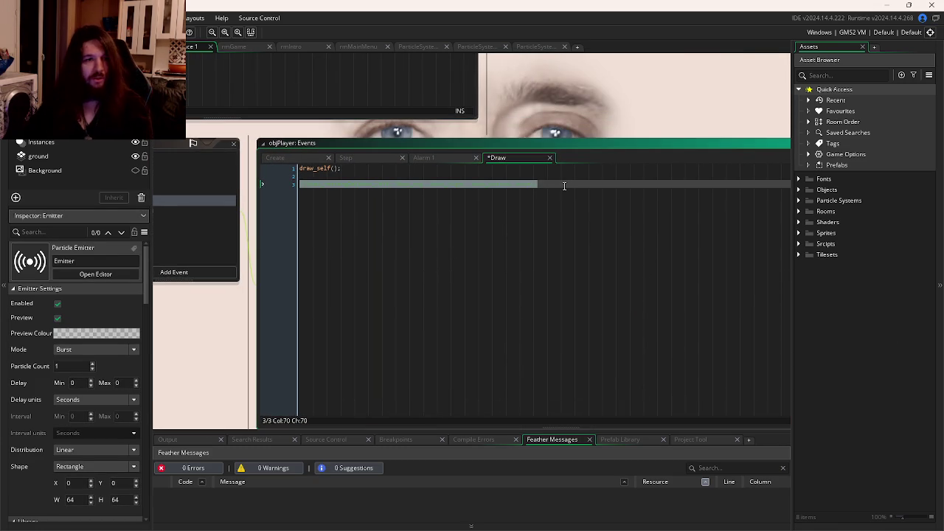
{"action": "key", "text": "F5"}
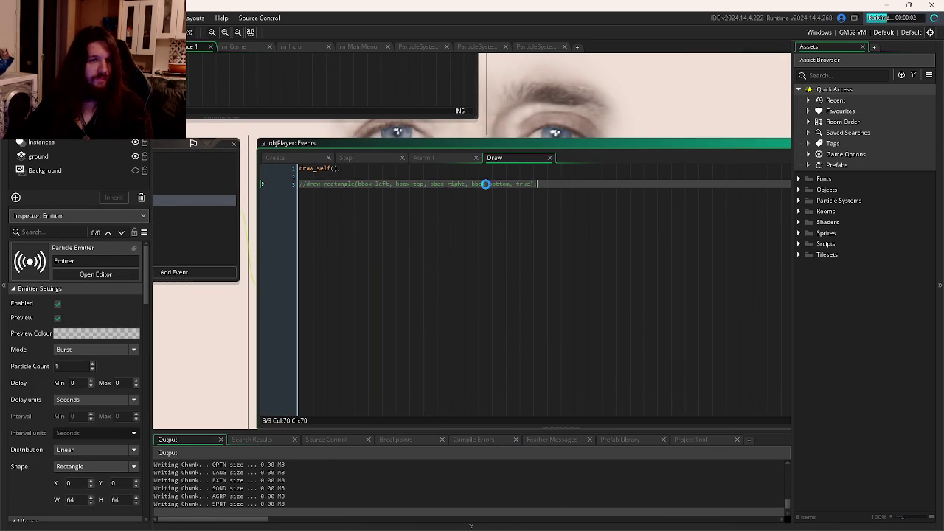
Delete the commented-out rectangle line, leaving only draw_self(), and rerun the game
{"action": "left_click_drag", "start_coordinate": [537, 184], "coordinate": [409, 177]}
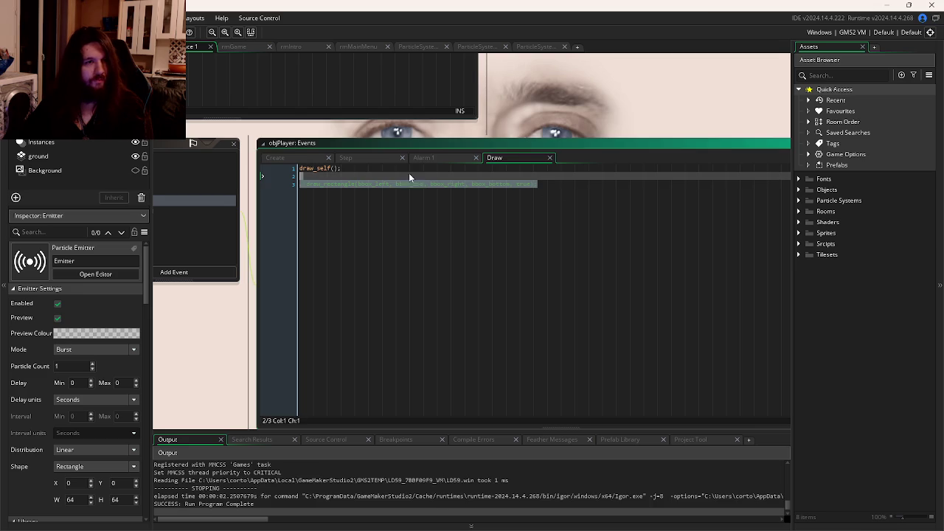
{"action": "key", "text": "BackSpace"}
{"action": "key", "text": "BackSpace"}
{"action": "key", "text": "F5"}
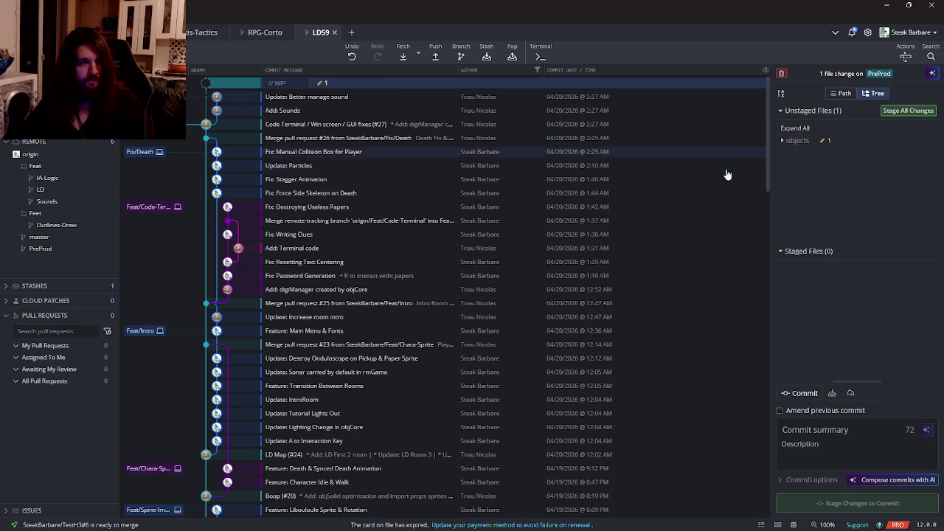
Stage the objects change and commit it to PreProd as 'Fix: Remove Bbox Preview'
{"action": "left_click", "coordinate": [909, 105]}
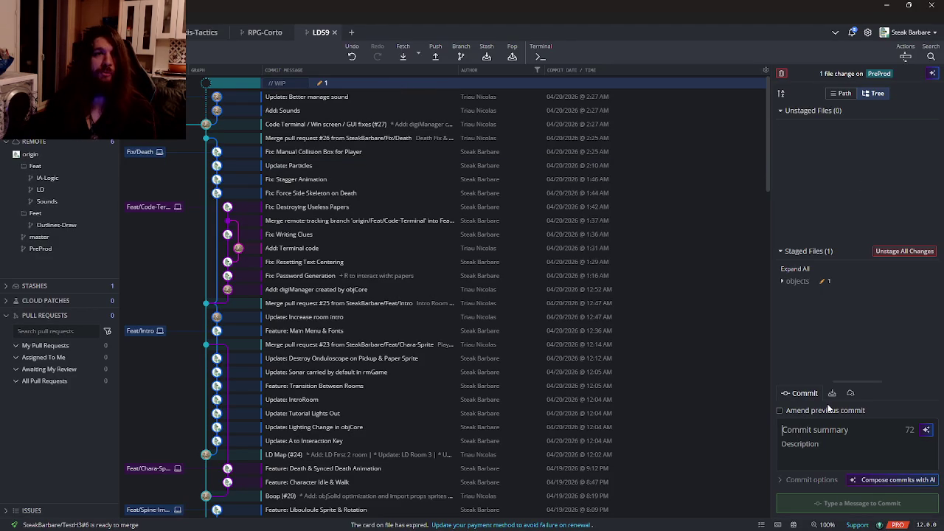
{"action": "type", "text": "Fix: Remove Bb"}
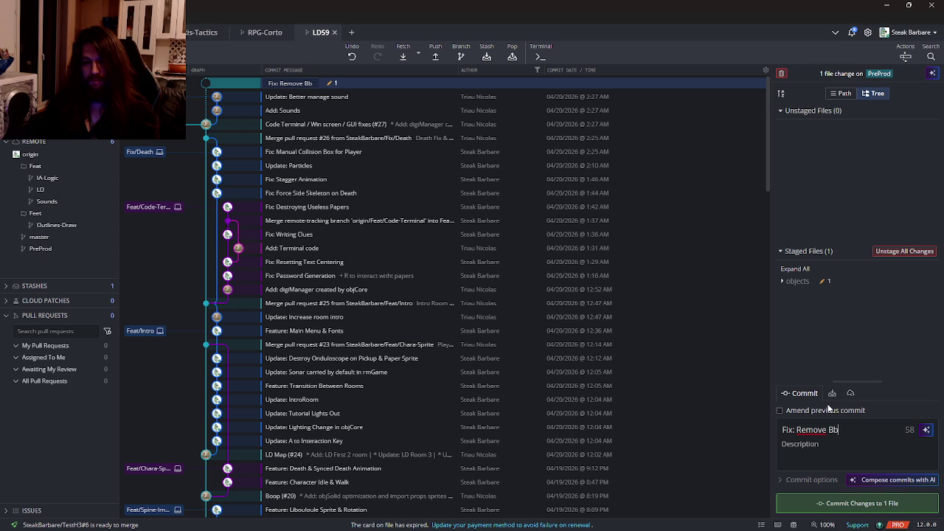
{"action": "type", "text": "w"}
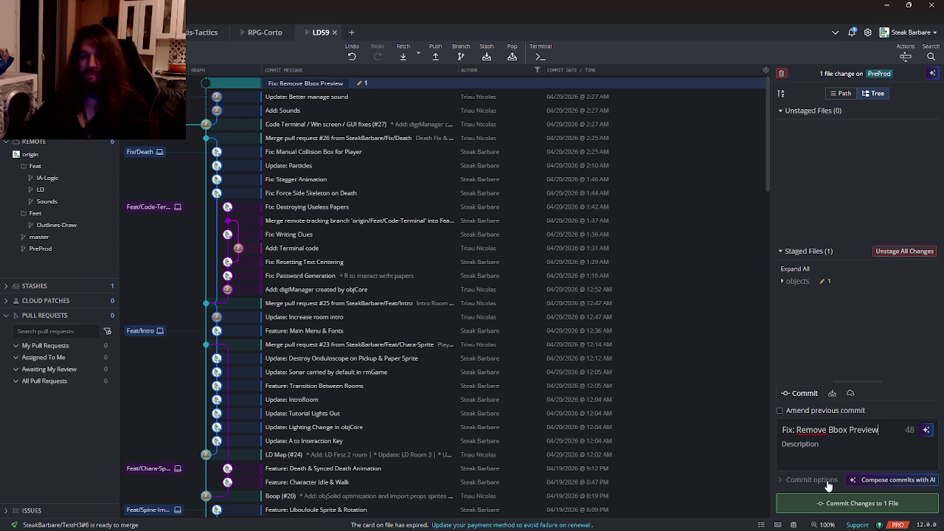
{"action": "left_click", "coordinate": [856, 503]}
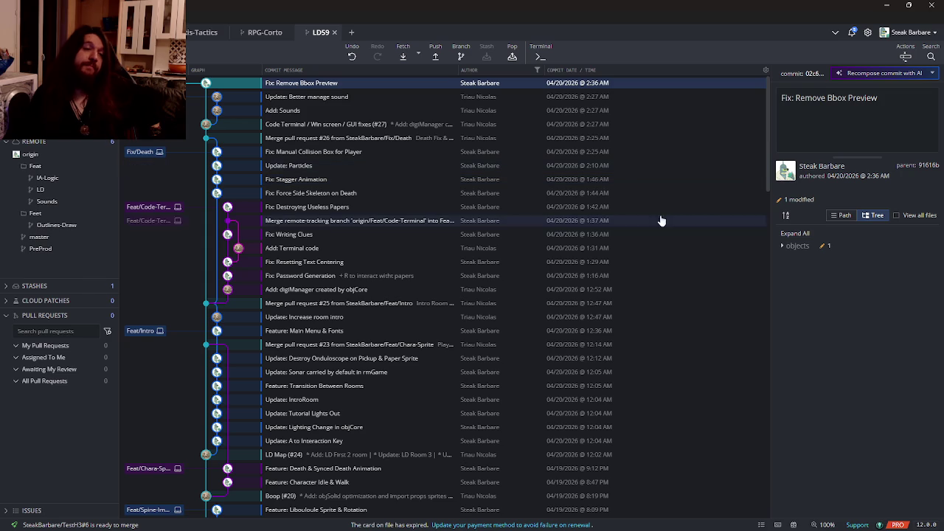
Check out the Feat/Sounds branch and return to GameMaker
{"action": "double_click", "coordinate": [145, 151]}
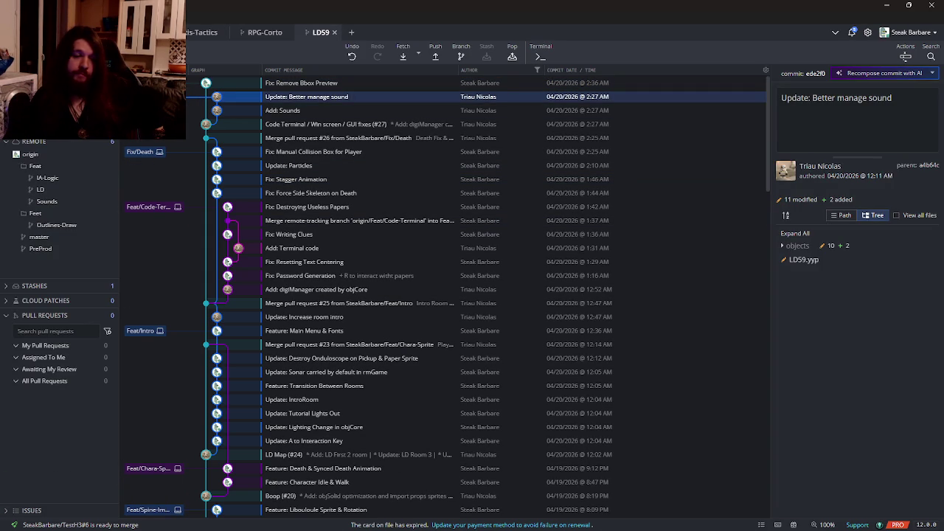
{"action": "mouse_move", "coordinate": [277, 521]}
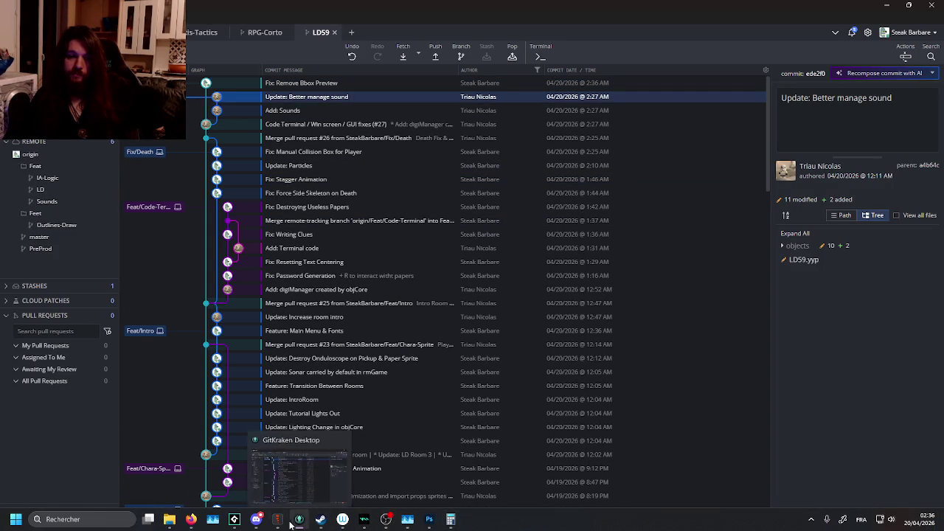
{"action": "left_click", "coordinate": [236, 519]}
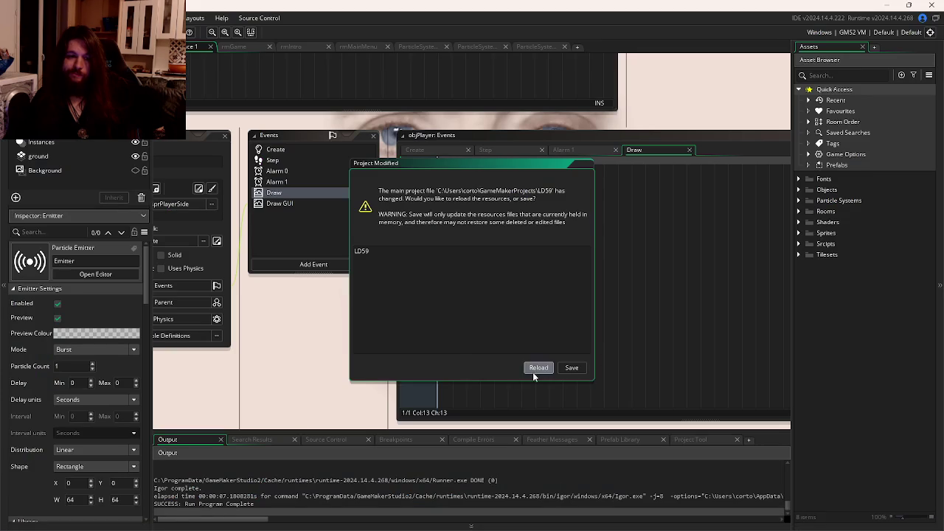
{"action": "left_click", "coordinate": [534, 369]}
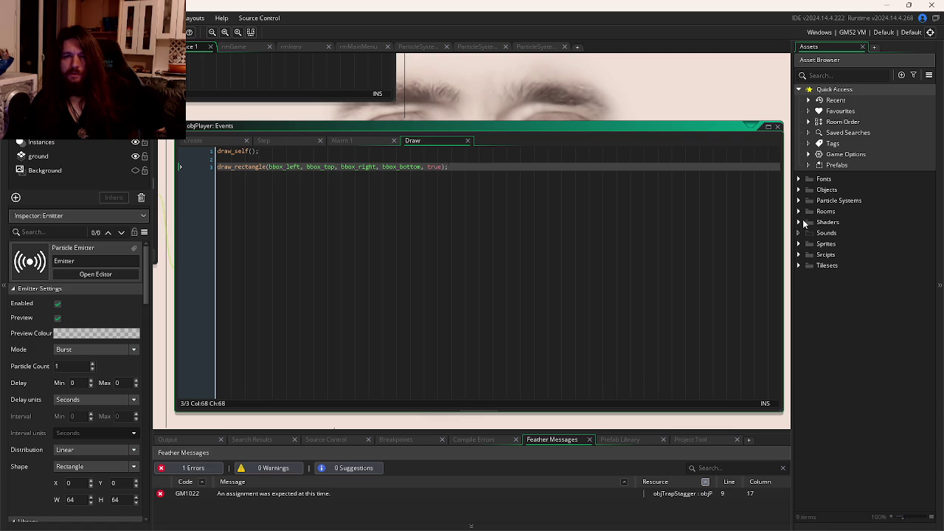
{"action": "left_click", "coordinate": [816, 235]}
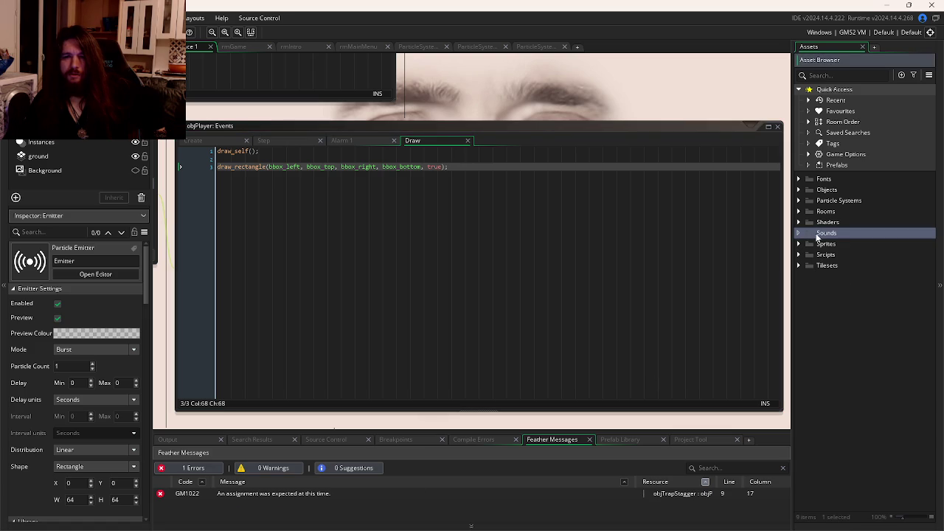
{"action": "scroll", "coordinate": [642, 295], "scroll_direction": "down", "scroll_amount": 2}
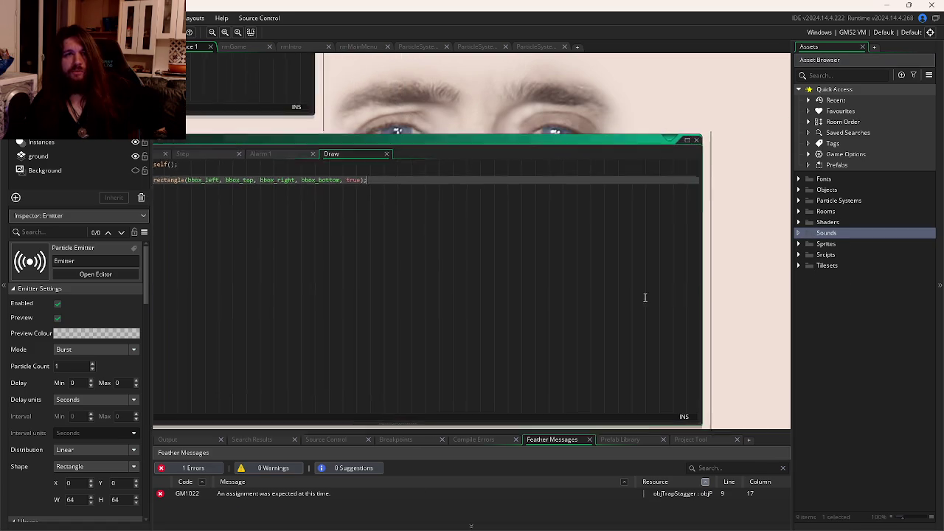
{"action": "scroll", "coordinate": [741, 281], "scroll_direction": "down", "scroll_amount": 1}
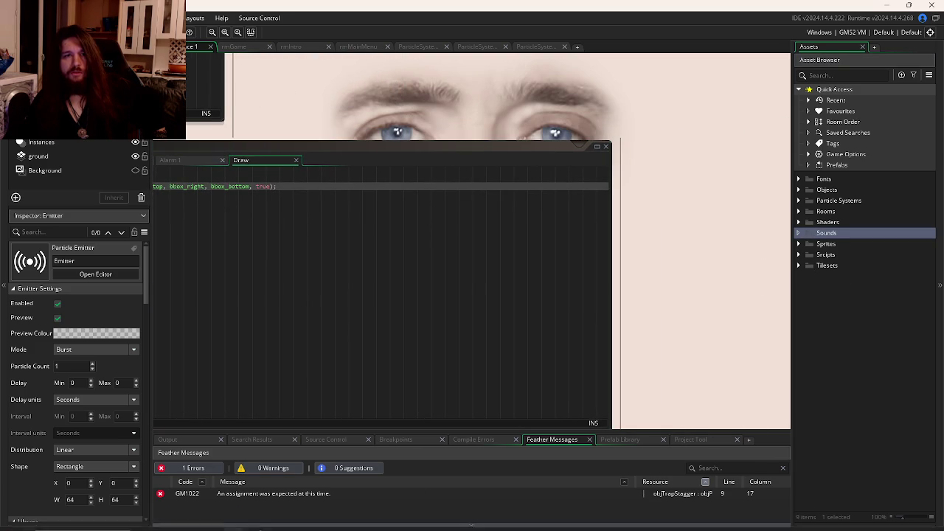
{"action": "right_click", "coordinate": [235, 520]}
{"action": "left_click", "coordinate": [233, 522]}
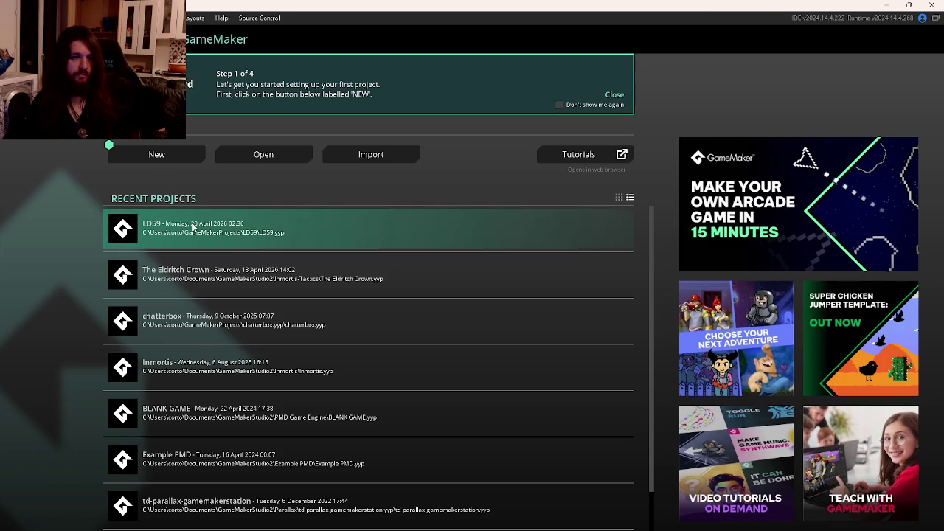
{"action": "left_click", "coordinate": [191, 219]}
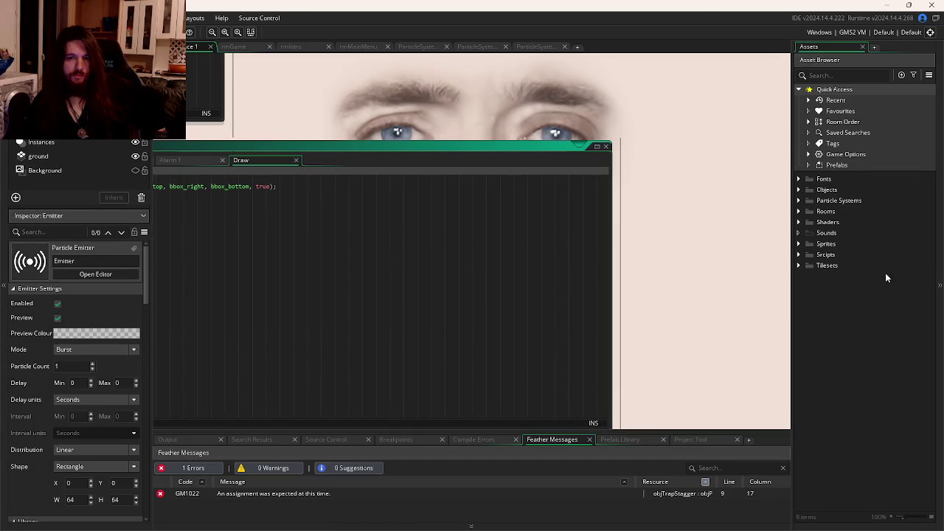
{"action": "left_click", "coordinate": [798, 234]}
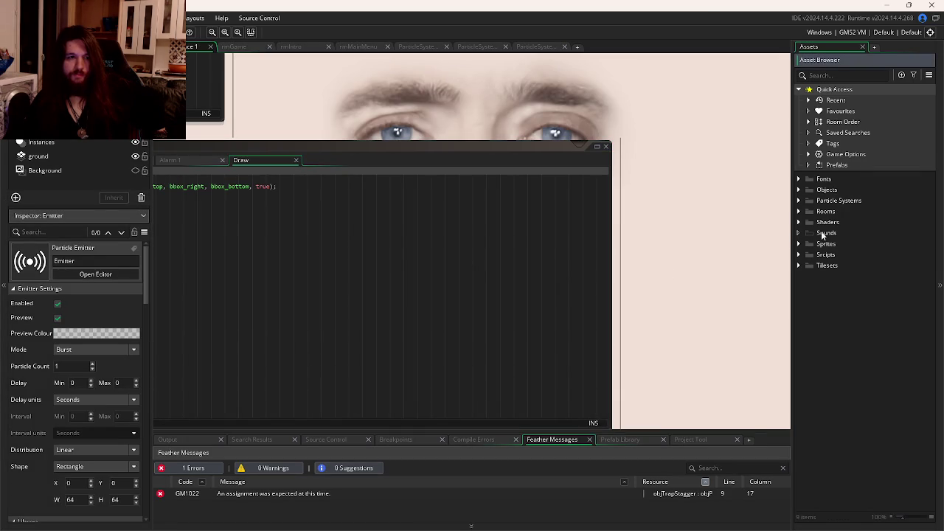
{"action": "left_click", "coordinate": [823, 233]}
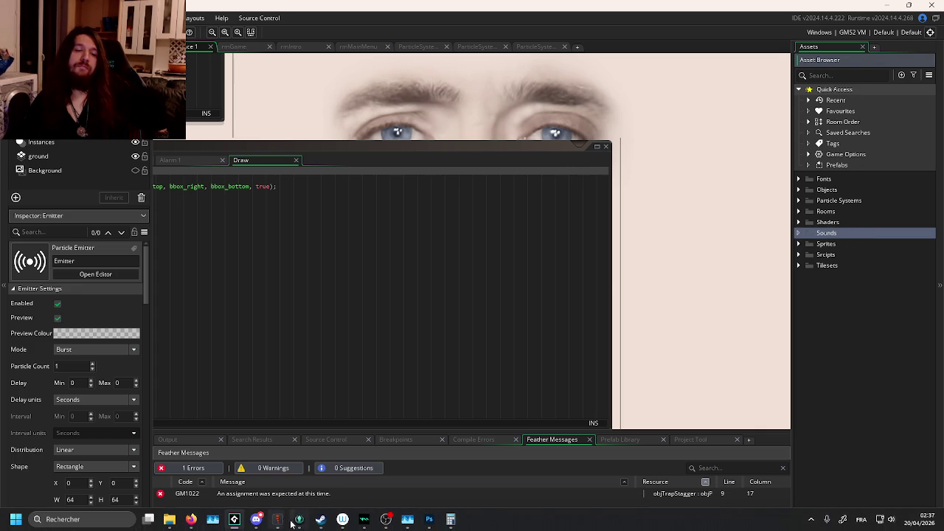
{"action": "left_click", "coordinate": [298, 520]}
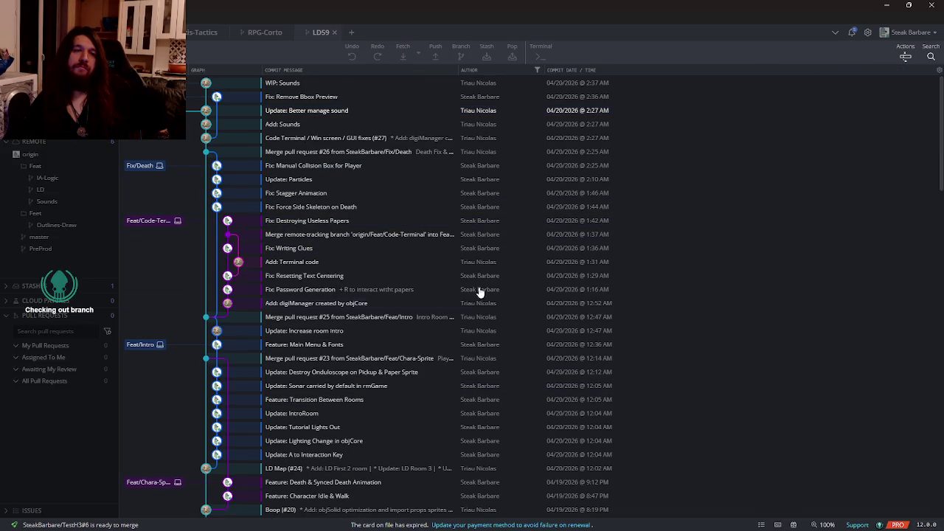
Reload LD59 in GameMaker after the checkout and expand the Sounds folder to list its assets
{"action": "key", "text": "alt+Tab"}
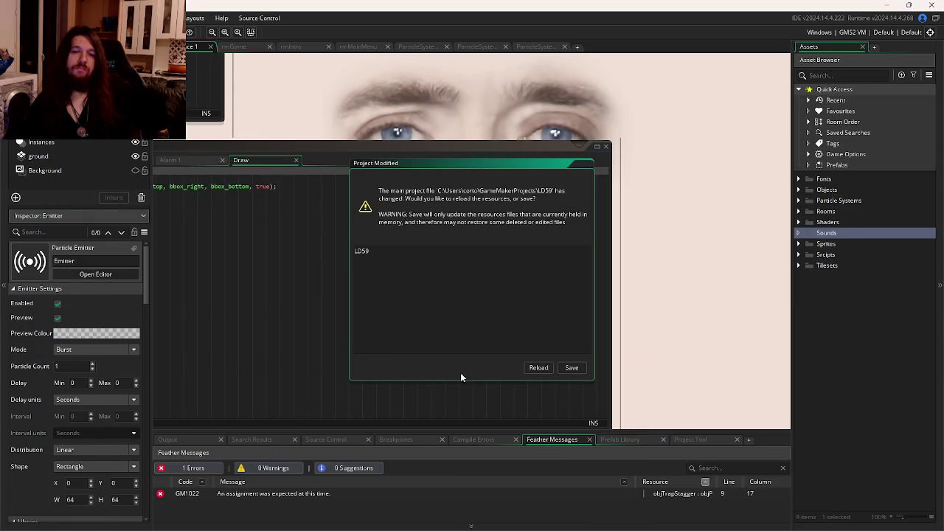
{"action": "left_click", "coordinate": [533, 368]}
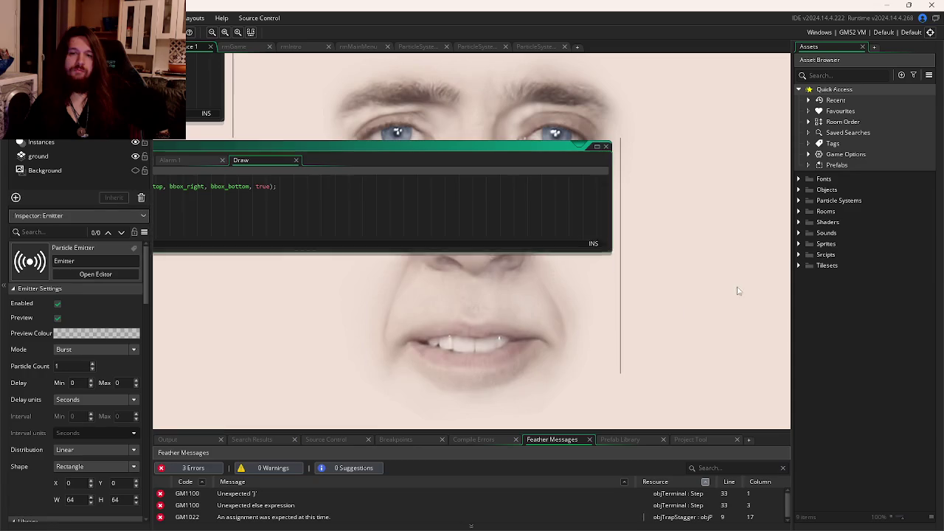
{"action": "left_click", "coordinate": [803, 236]}
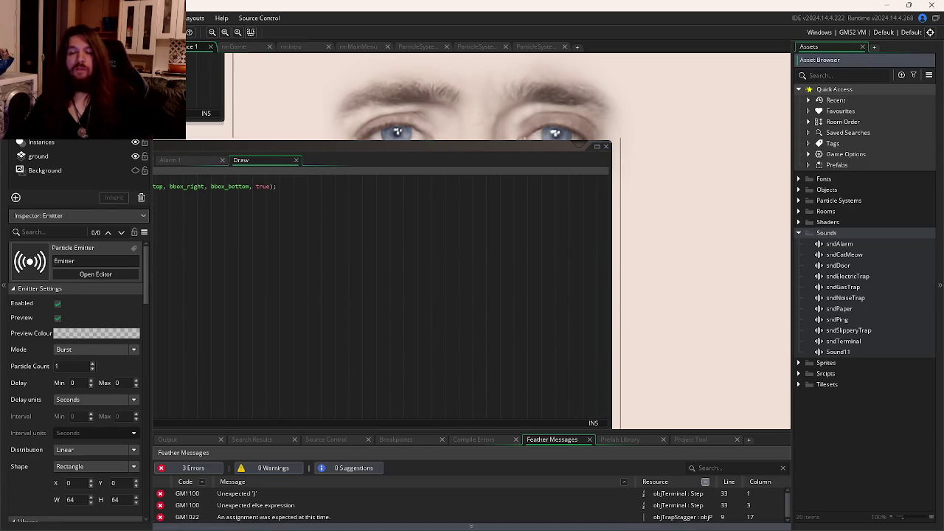
Switch between open windows and scroll the Asset Browser to locate the Sounds folder
{"action": "mouse_move", "coordinate": [560, 511]}
{"action": "key", "text": "super"}
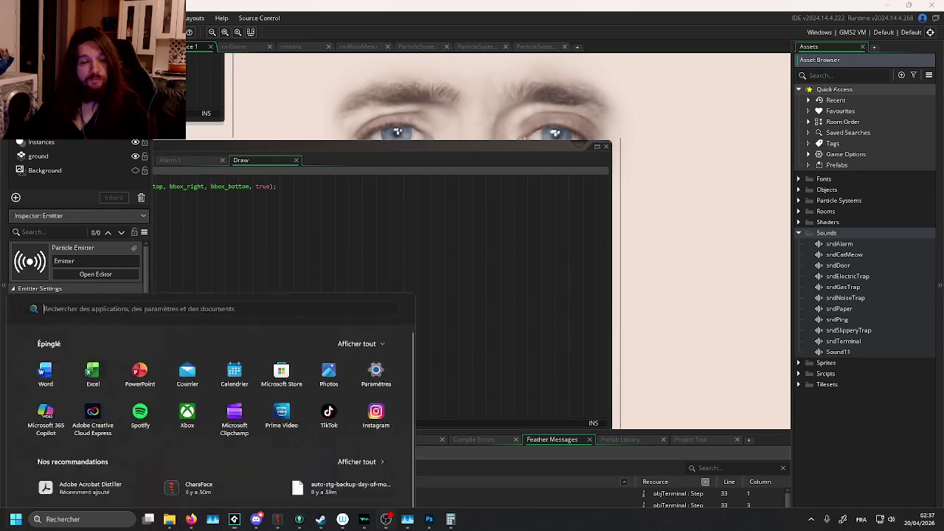
{"action": "key", "text": "super"}
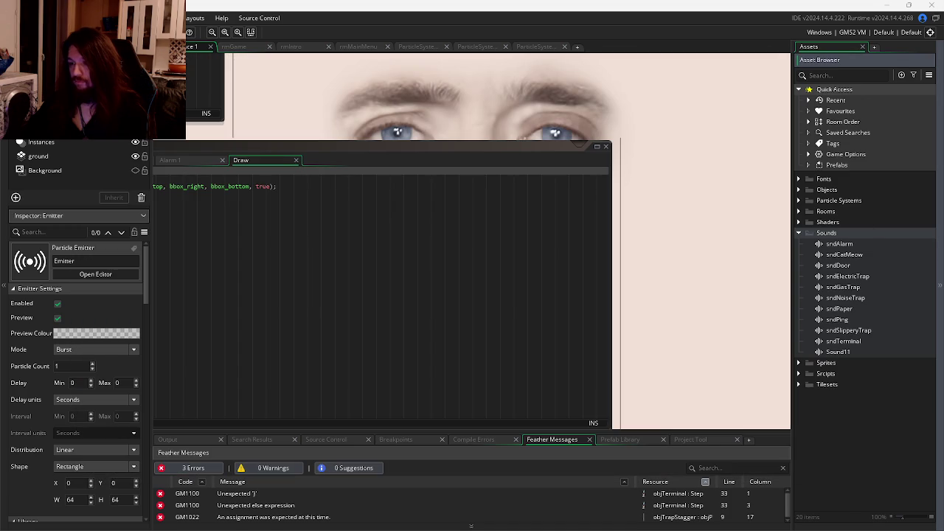
{"action": "key", "text": "alt+Tab"}
{"action": "key", "text": "Escape"}
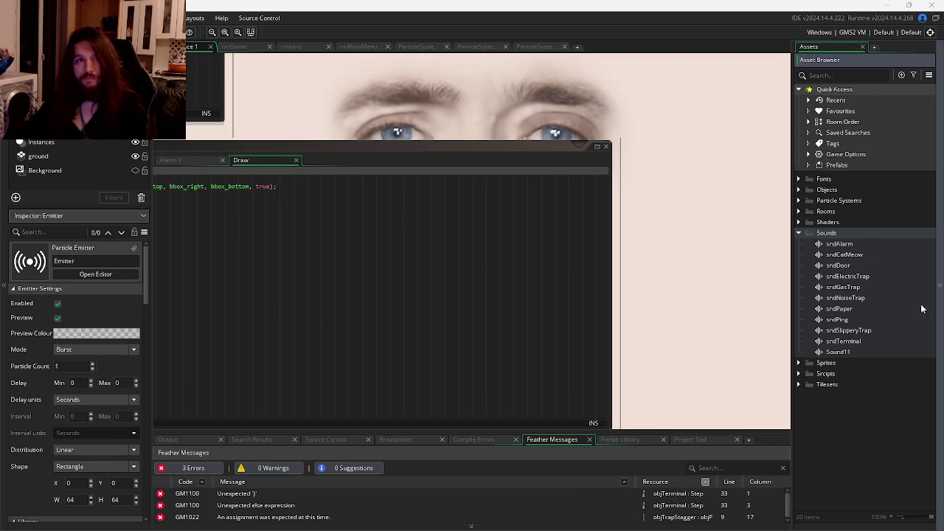
{"action": "scroll", "coordinate": [669, 294], "scroll_direction": "up", "scroll_amount": 2}
{"action": "scroll", "coordinate": [719, 208], "scroll_direction": "left", "scroll_amount": 2}
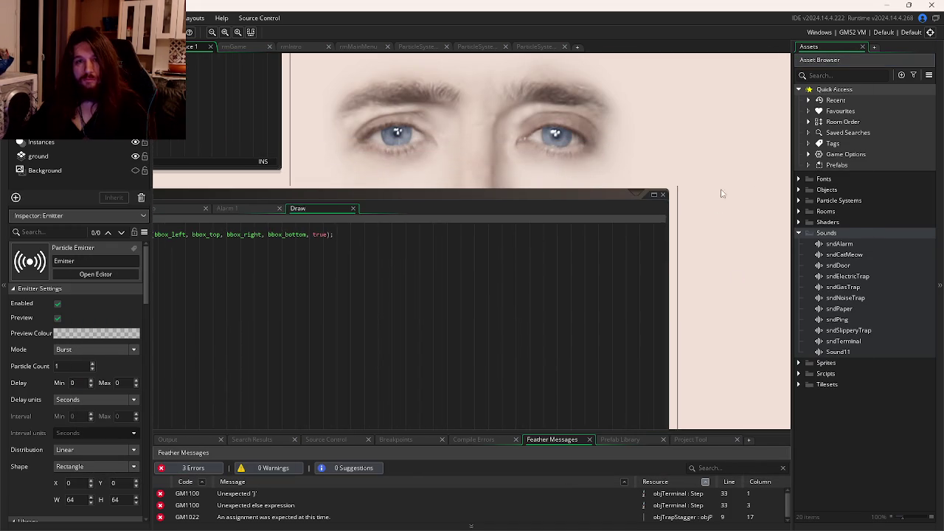
{"action": "scroll", "coordinate": [594, 185], "scroll_direction": "down", "scroll_amount": 2, "text": "ctrl"}
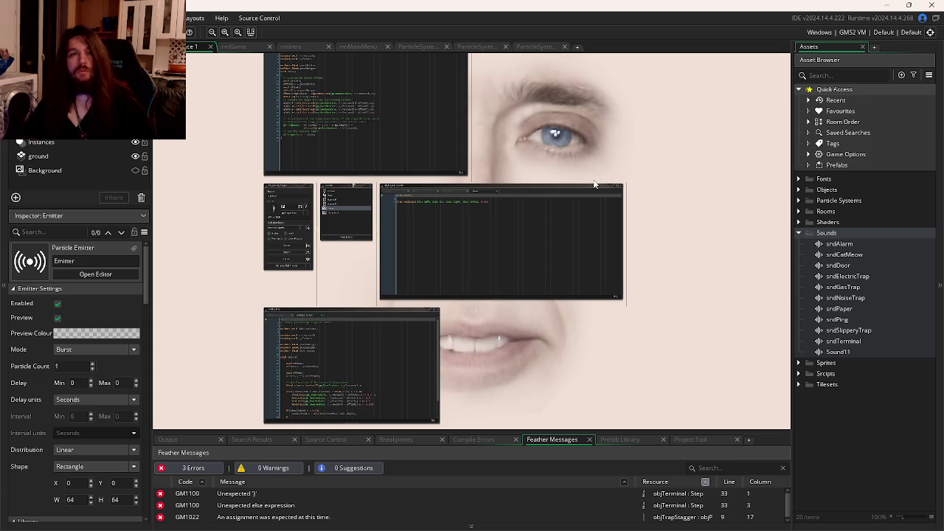
{"action": "scroll", "coordinate": [688, 182], "scroll_direction": "down", "scroll_amount": 1}
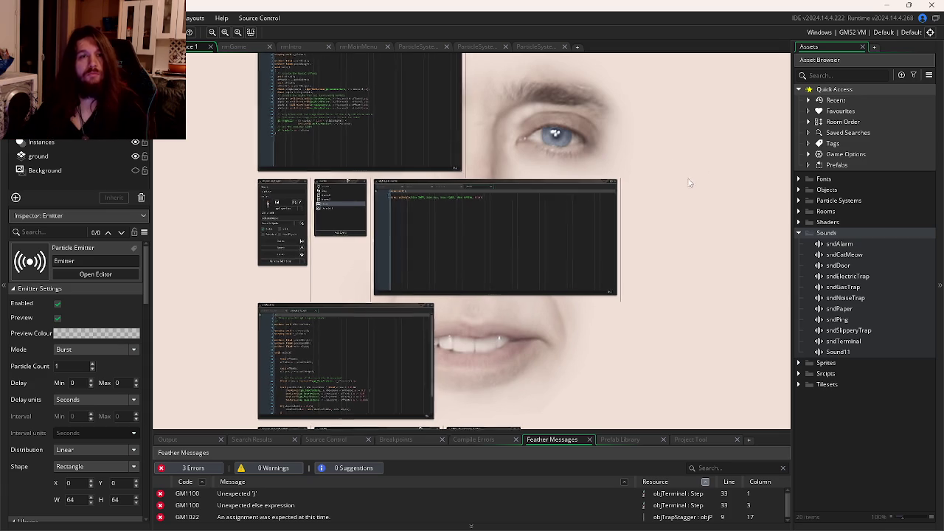
{"action": "scroll", "coordinate": [560, 163], "scroll_direction": "up", "scroll_amount": 2, "text": "ctrl"}
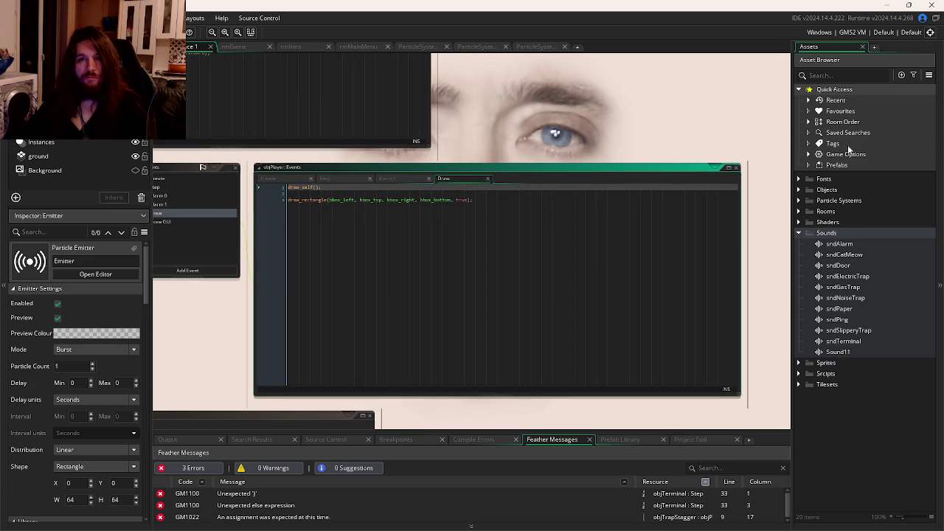
{"action": "key", "text": "alt+Tab"}
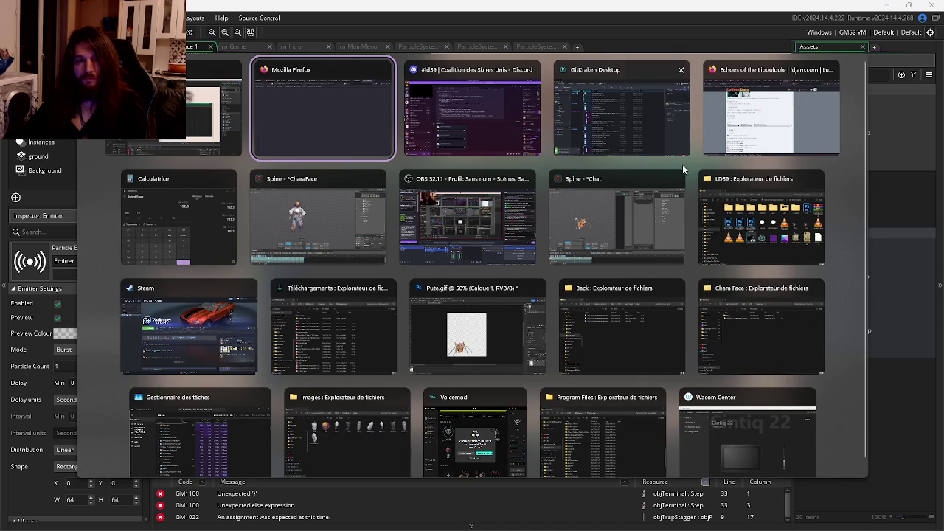
{"action": "key", "text": "Escape"}
Create a group named Musics inside Sounds, then switch to the LD59 folder in File Explorer
{"action": "right_click", "coordinate": [827, 233]}
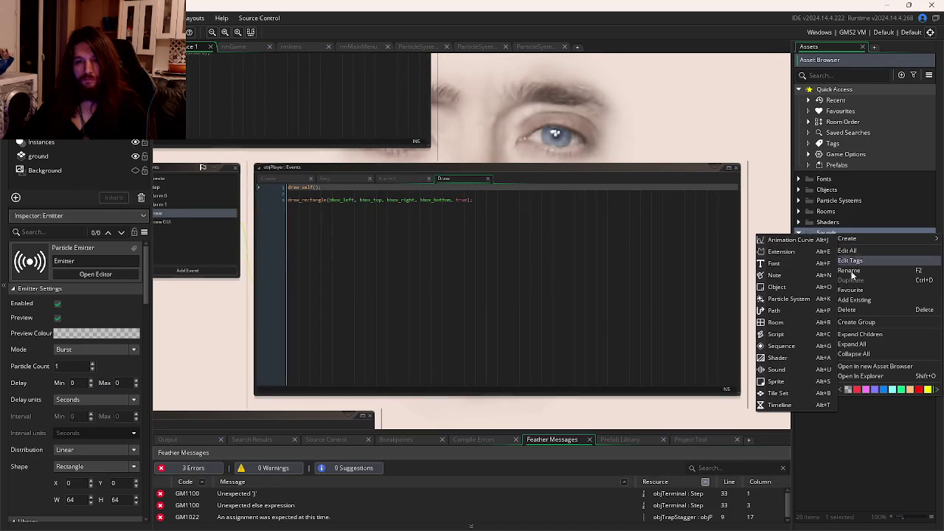
{"action": "left_click", "coordinate": [858, 321]}
{"action": "type", "text": "Musics"}
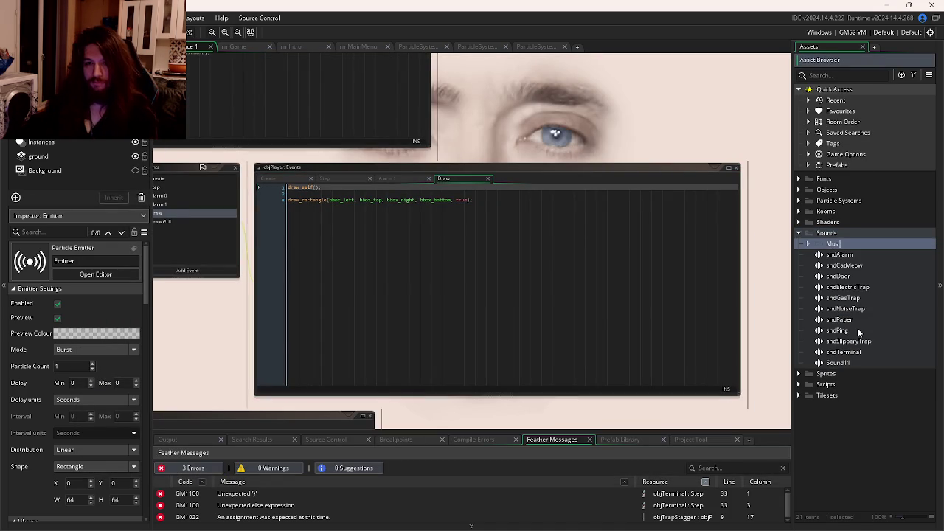
{"action": "key", "text": "alt+Tab"}
{"action": "key", "text": "Escape"}
{"action": "right_click", "coordinate": [879, 244]}
{"action": "key", "text": "Escape"}
{"action": "key", "text": "alt+Tab"}
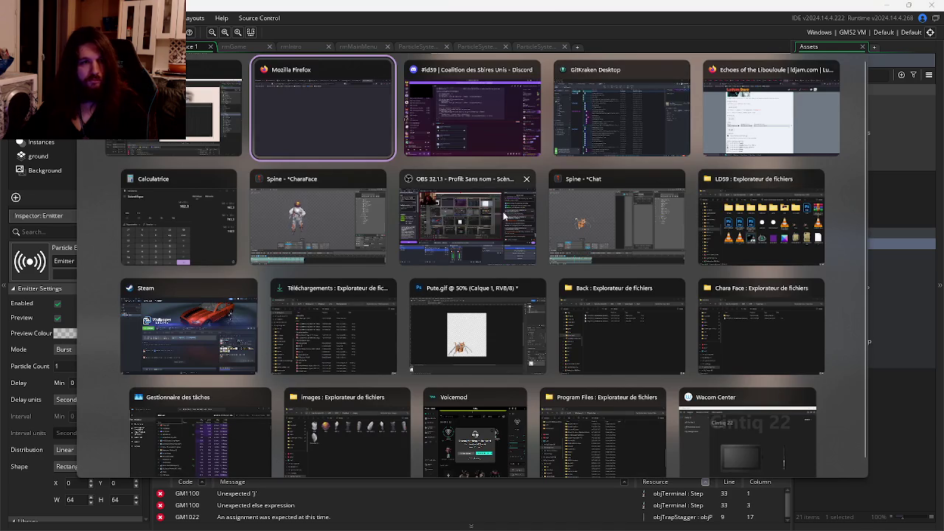
{"action": "key", "text": "Escape"}
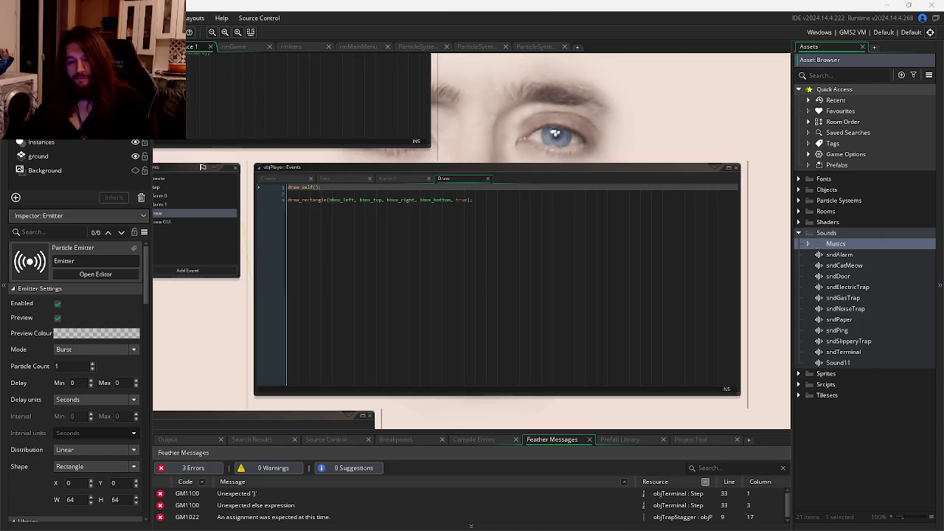
{"action": "key", "text": "alt+Tab"}
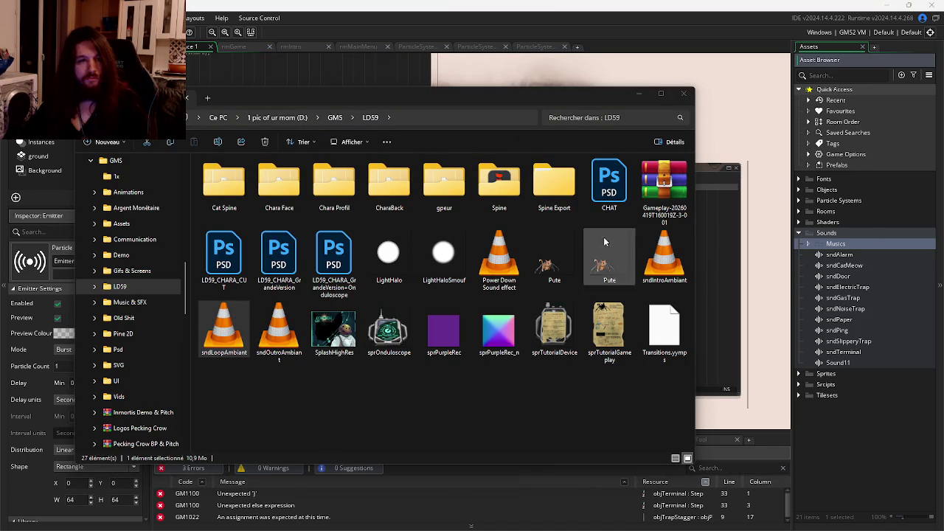
Import the intro, loop and outro Ambiant tracks into the Musics group
{"action": "key", "text": "Left"}
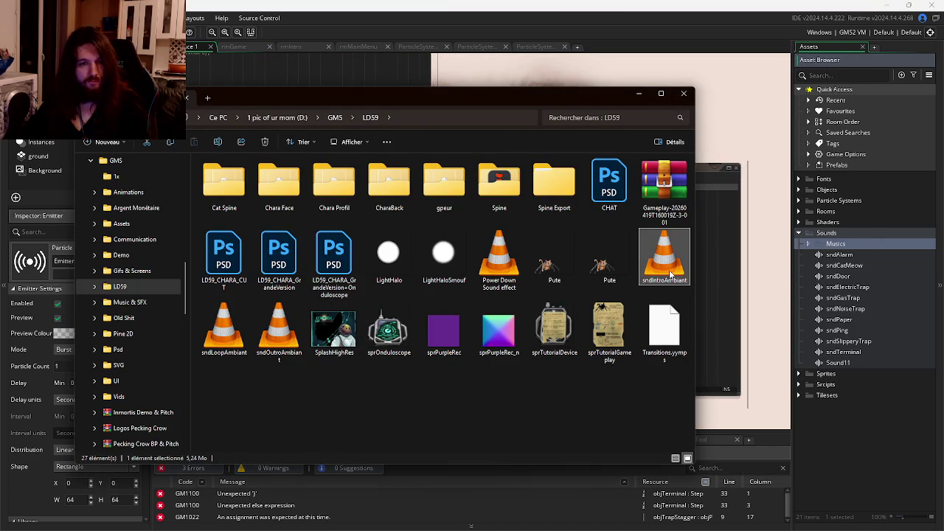
{"action": "left_click", "coordinate": [262, 343], "text": "shift"}
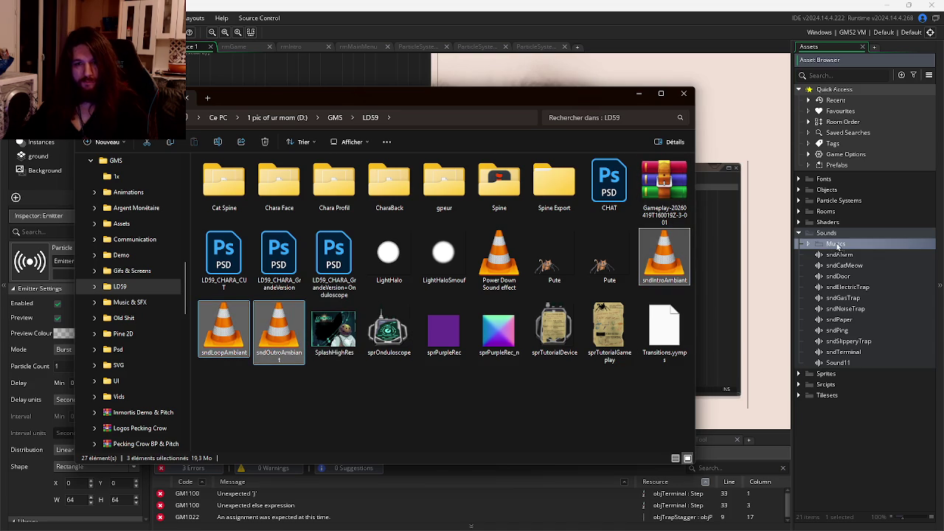
{"action": "left_click_drag", "start_coordinate": [837, 243], "coordinate": [837, 244]}
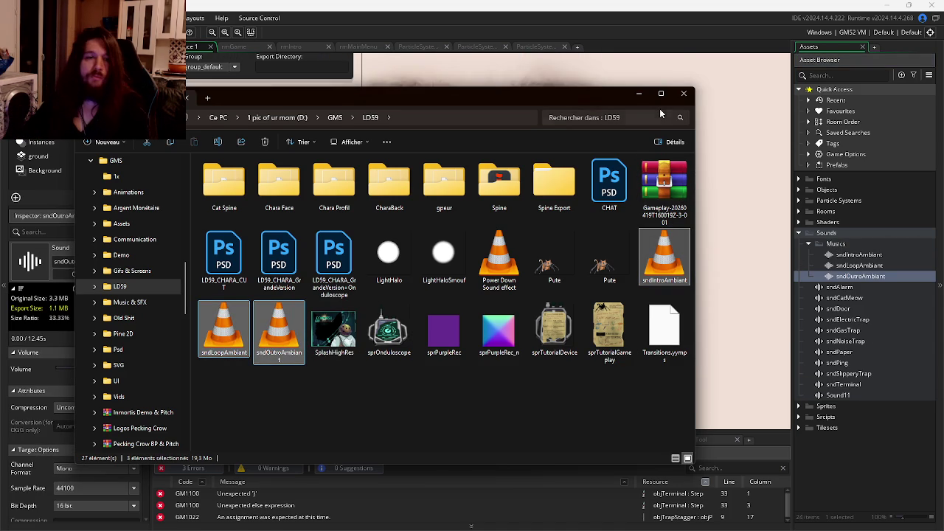
Import the Power Down Sound effect into Sounds and rename it sndPowerDown
{"action": "left_click", "coordinate": [595, 275]}
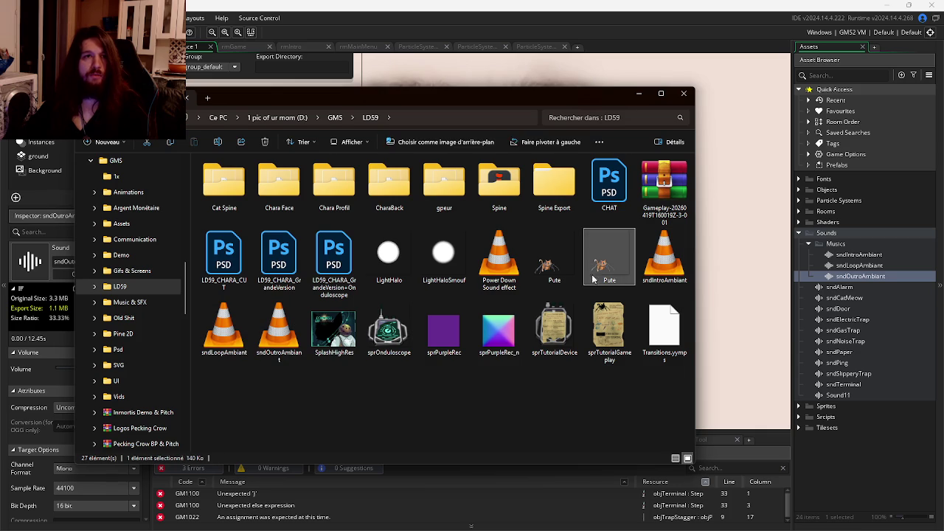
{"action": "left_click", "coordinate": [500, 269]}
{"action": "mouse_move", "coordinate": [818, 277]}
{"action": "left_mouse_down"}
{"action": "mouse_move", "coordinate": [849, 255]}
{"action": "mouse_move", "coordinate": [851, 236]}
{"action": "left_mouse_up"}
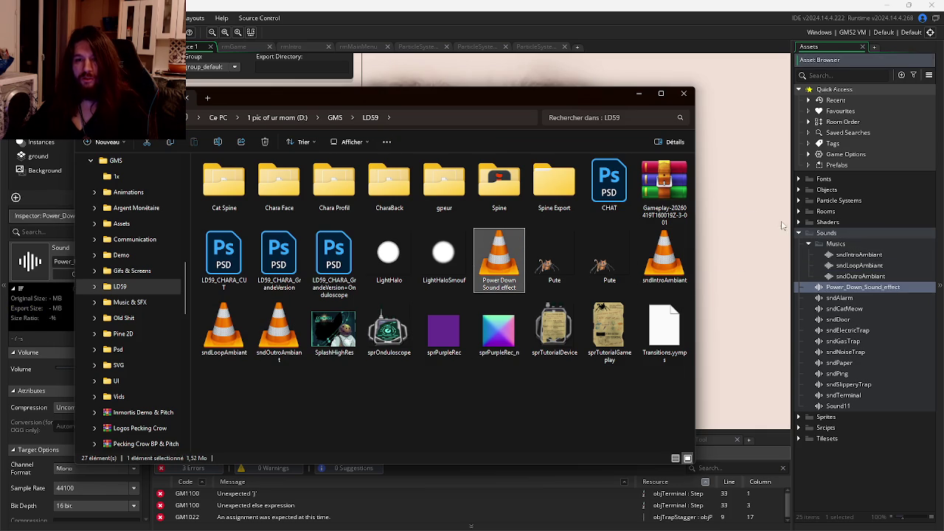
{"action": "key", "text": "F2"}
{"action": "type", "text": "sndPowerDown"}
{"action": "key", "text": "Return"}
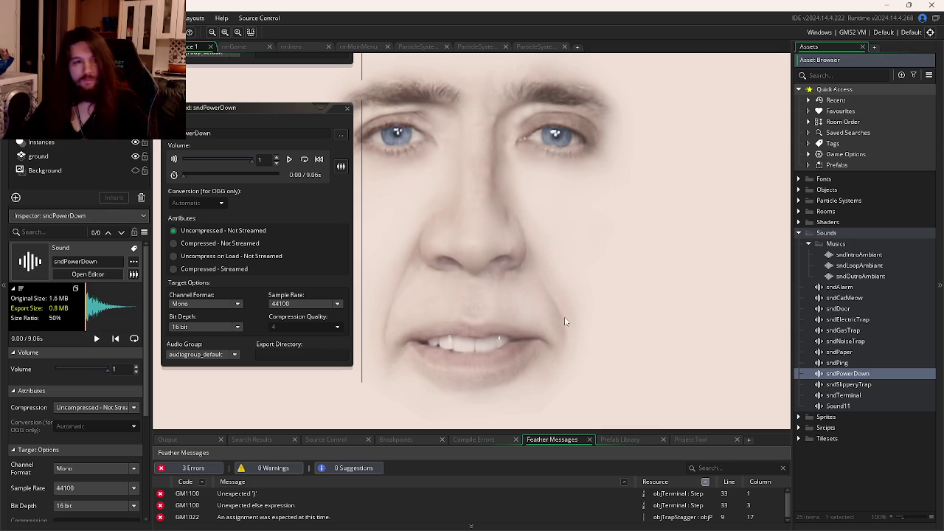
Back in GameMaker, expand Objects > Core and open objCore in the object editor
{"action": "left_click_drag", "start_coordinate": [466, 296], "coordinate": [604, 299]}
{"action": "key", "text": "alt+Tab"}
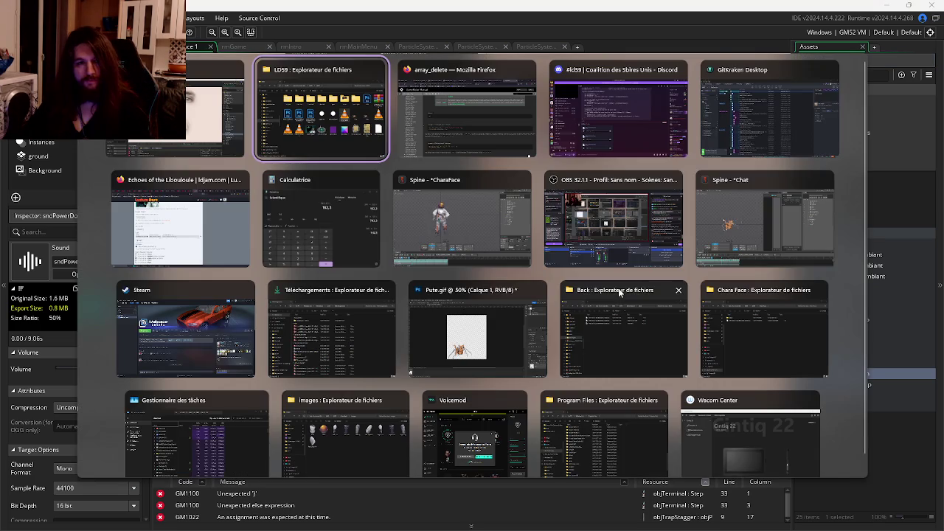
{"action": "key", "text": "Escape"}
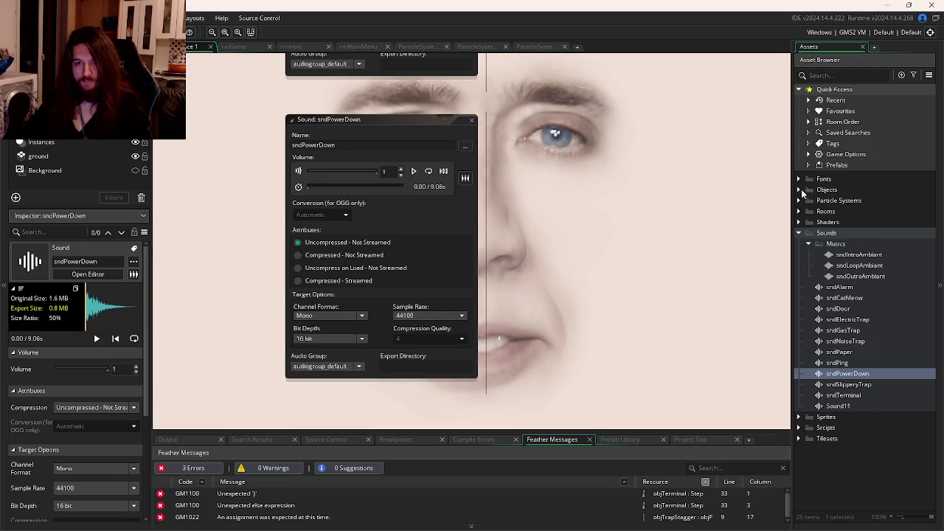
{"action": "left_click", "coordinate": [799, 189]}
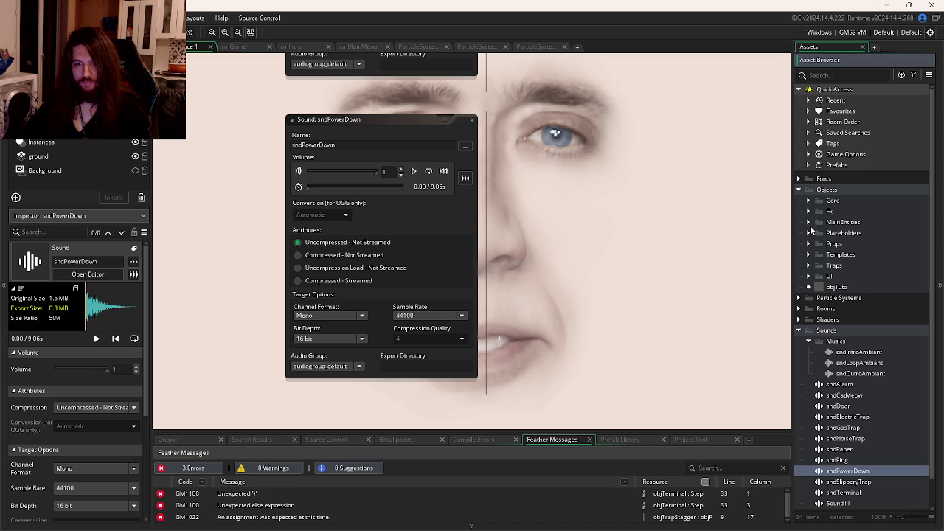
{"action": "left_click", "coordinate": [808, 200]}
{"action": "double_click", "coordinate": [846, 211]}
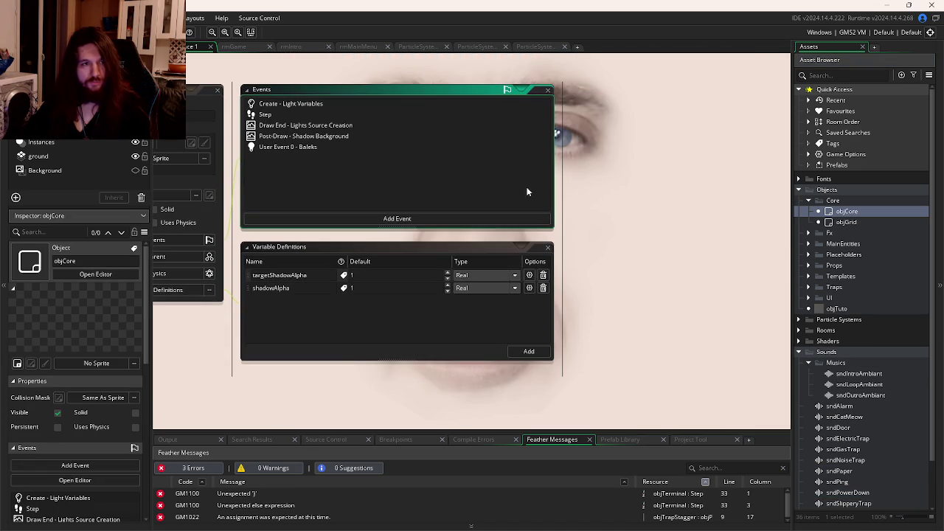
Review objCore's Step event code around the allDocRetrieved check and targetShadowAlpha = 1
{"action": "left_click", "coordinate": [284, 115]}
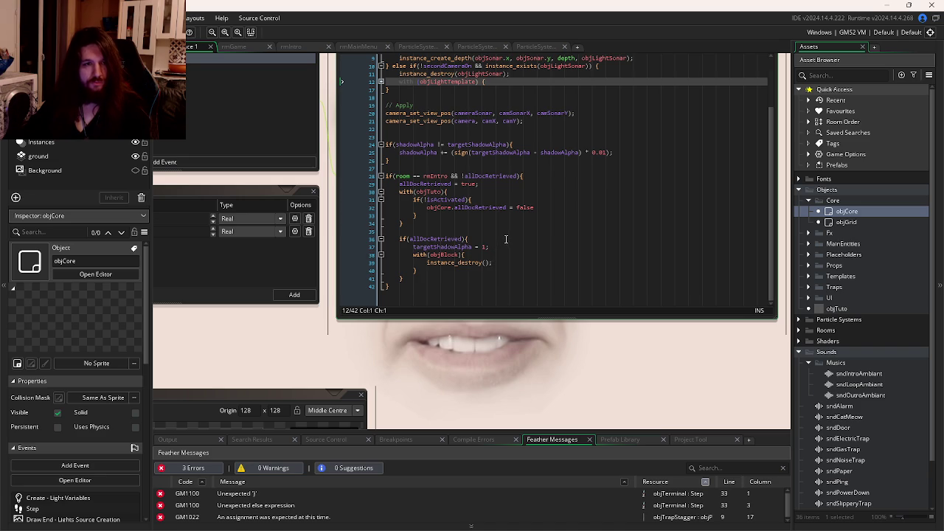
{"action": "left_click", "coordinate": [506, 239]}
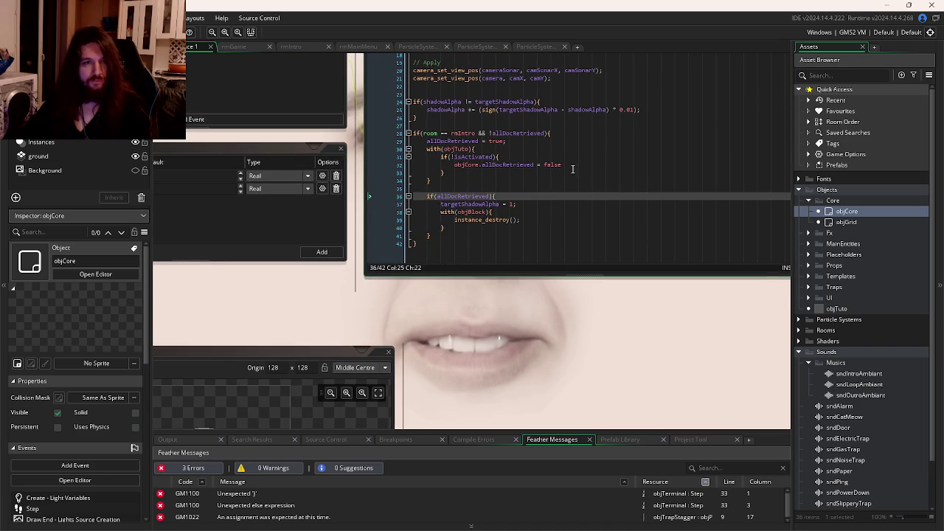
{"action": "left_click", "coordinate": [574, 165]}
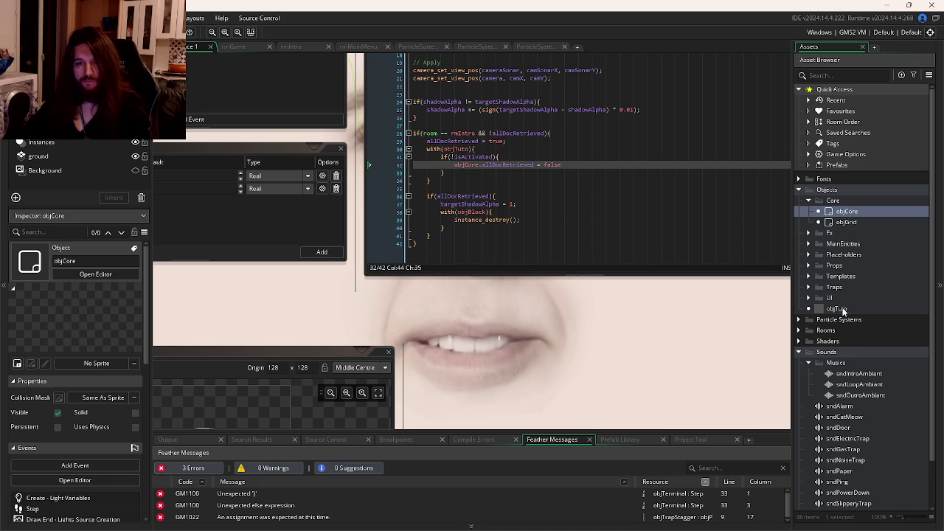
{"action": "left_click", "coordinate": [513, 220]}
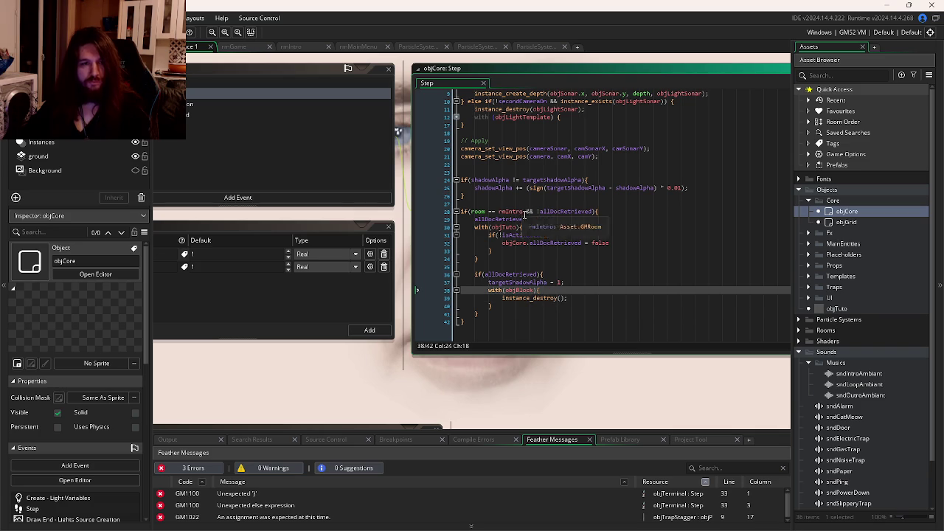
{"action": "left_click", "coordinate": [565, 281]}
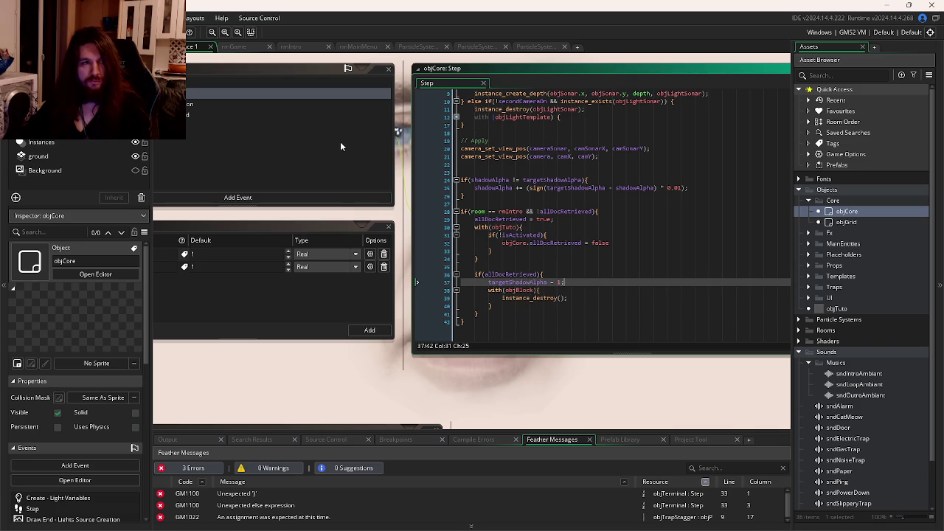
Look over objCore's Create event code, then expand and collapse the Templates objects folder
{"action": "left_click", "coordinate": [236, 103]}
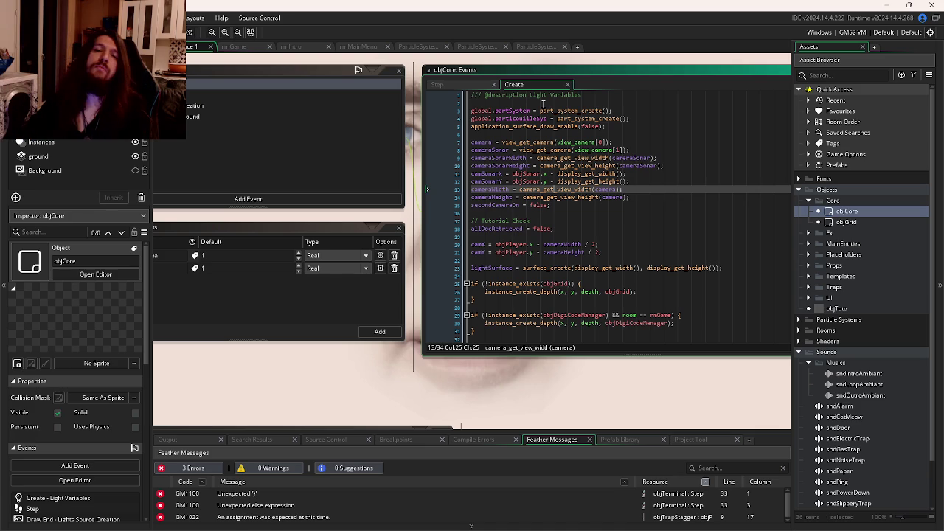
{"action": "scroll", "coordinate": [539, 93], "scroll_direction": "down", "scroll_amount": 1}
{"action": "middle_click", "coordinate": [542, 87]}
{"action": "key", "text": "Down"}
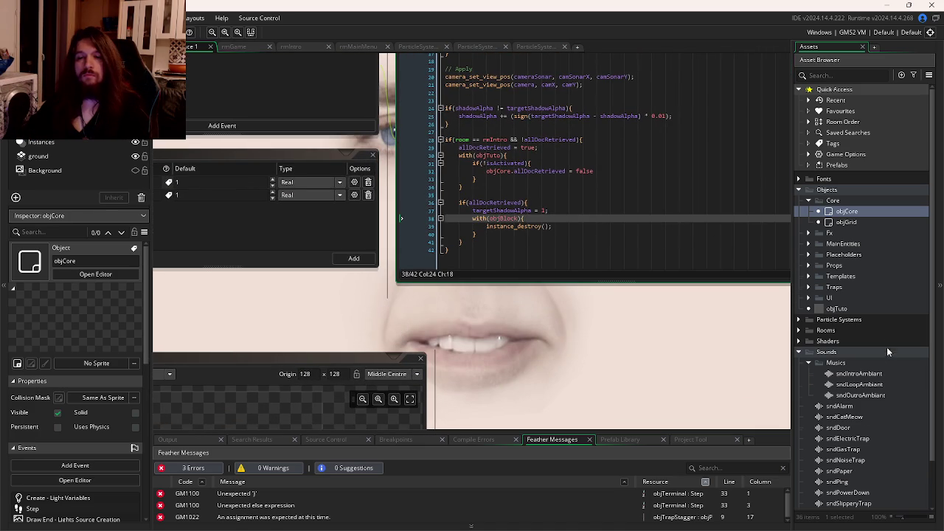
{"action": "scroll", "coordinate": [888, 352], "scroll_direction": "down", "scroll_amount": 2}
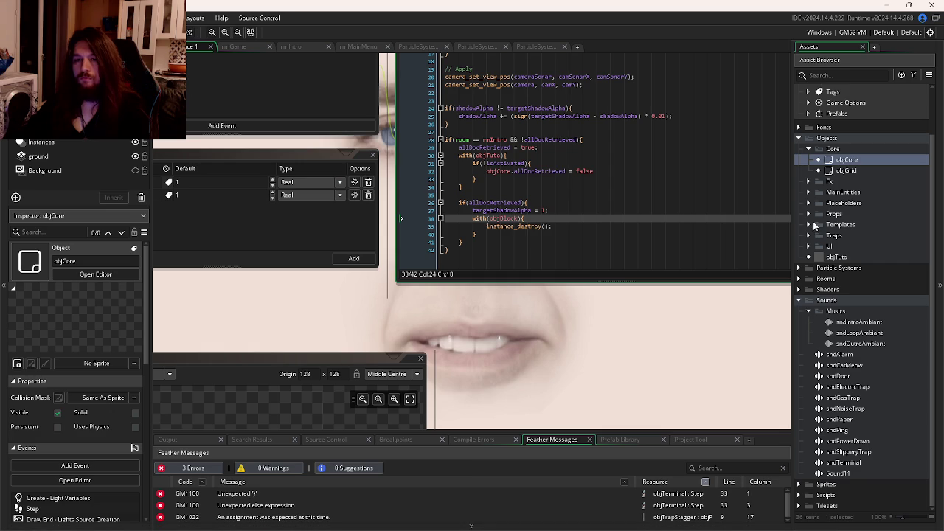
{"action": "left_click", "coordinate": [809, 225]}
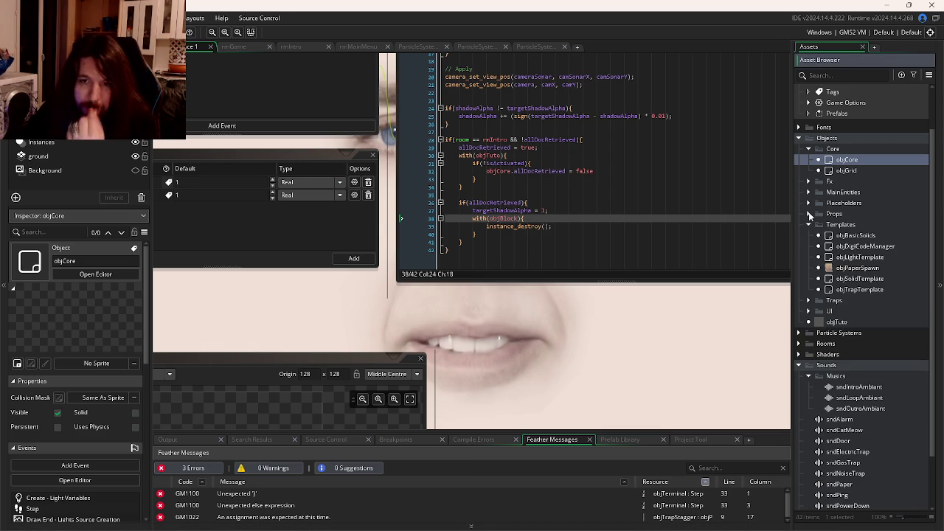
{"action": "left_click", "coordinate": [809, 225]}
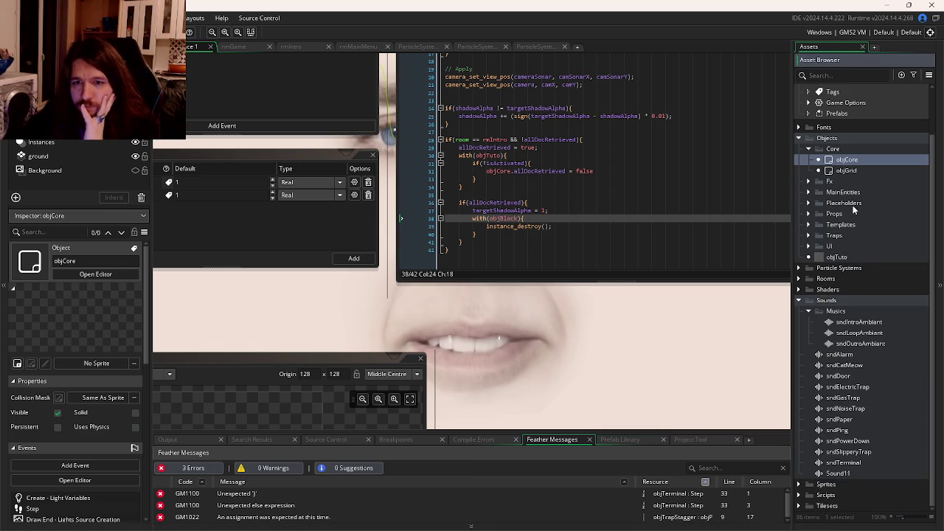
View objTuto's Draw GUI code, recheck allDocRetrieved in the Step code, and reopen objCore's Create event
{"action": "double_click", "coordinate": [827, 258]}
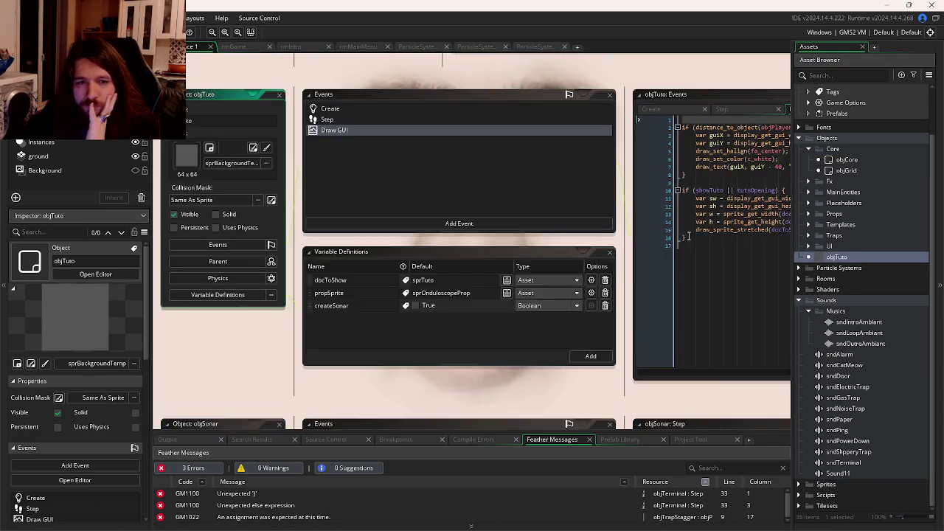
{"action": "left_click", "coordinate": [371, 226]}
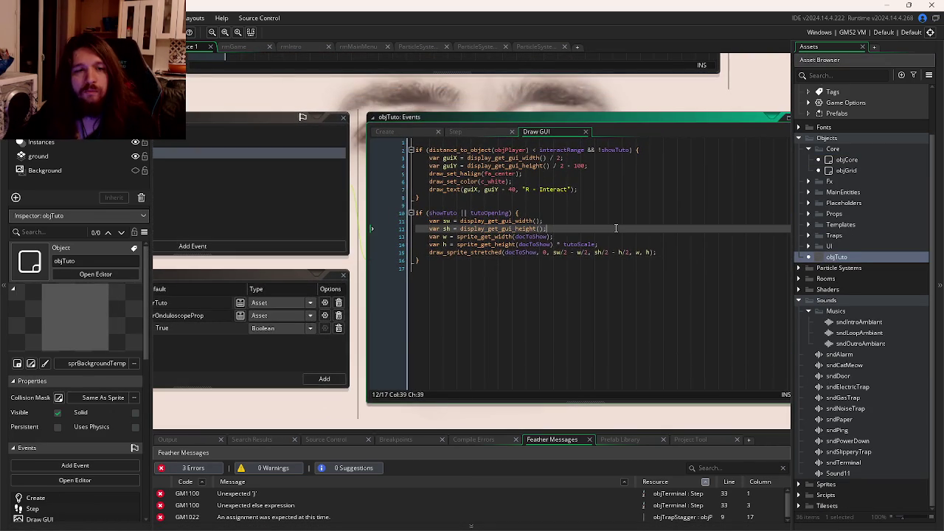
{"action": "mouse_move", "coordinate": [371, 225]}
{"action": "left_mouse_down"}
{"action": "mouse_move", "coordinate": [693, 220]}
{"action": "mouse_move", "coordinate": [387, 200]}
{"action": "left_mouse_up"}
{"action": "left_click", "coordinate": [562, 286]}
{"action": "left_click_drag", "start_coordinate": [562, 288], "coordinate": [625, 281]}
{"action": "key", "text": "Left"}
{"action": "key", "text": "Left"}
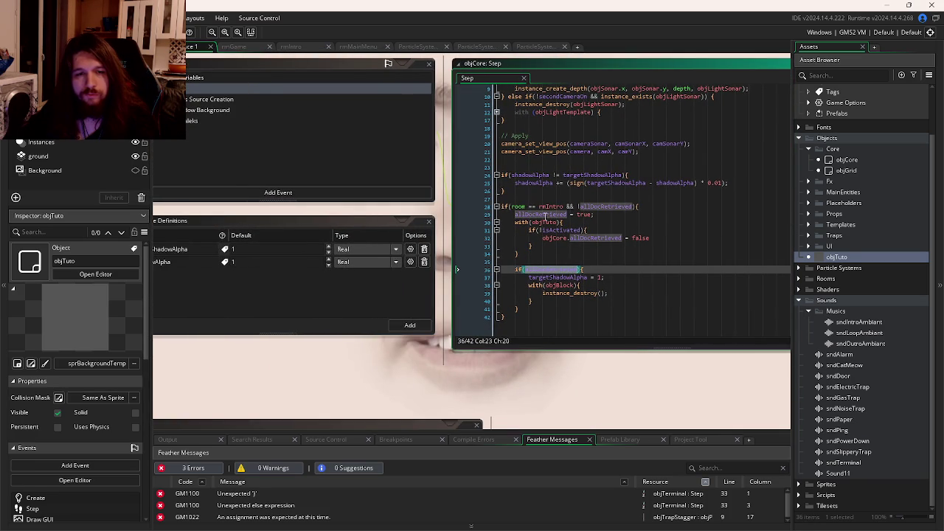
{"action": "left_click_drag", "start_coordinate": [385, 158], "coordinate": [516, 193]}
{"action": "double_click", "coordinate": [332, 95]}
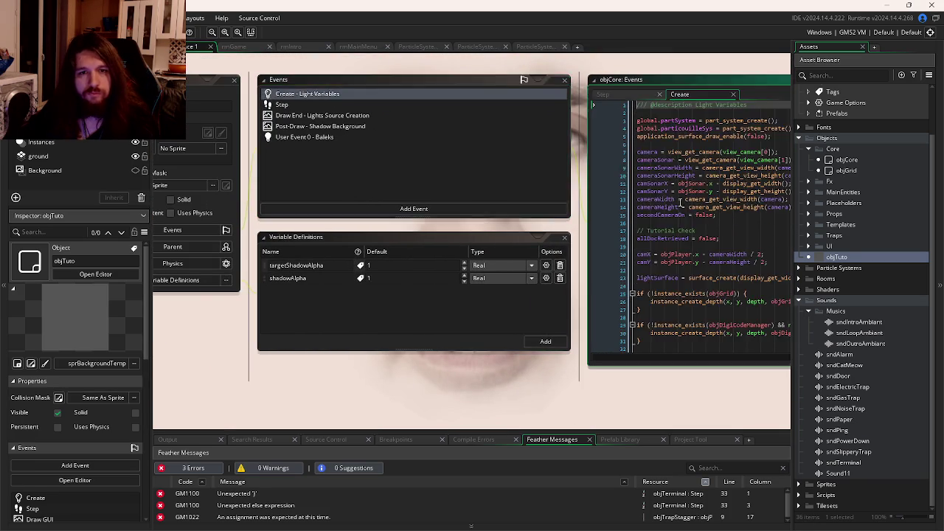
Add powerDownSFX = false; below allDocRetrieved = false; in objCore's Create event
{"action": "left_click", "coordinate": [535, 229]}
{"action": "key", "text": "Return"}
{"action": "type", "text": "sfx"}
{"action": "key", "text": "BackSpace"}
{"action": "key", "text": "BackSpace"}
{"action": "key", "text": "BackSpace"}
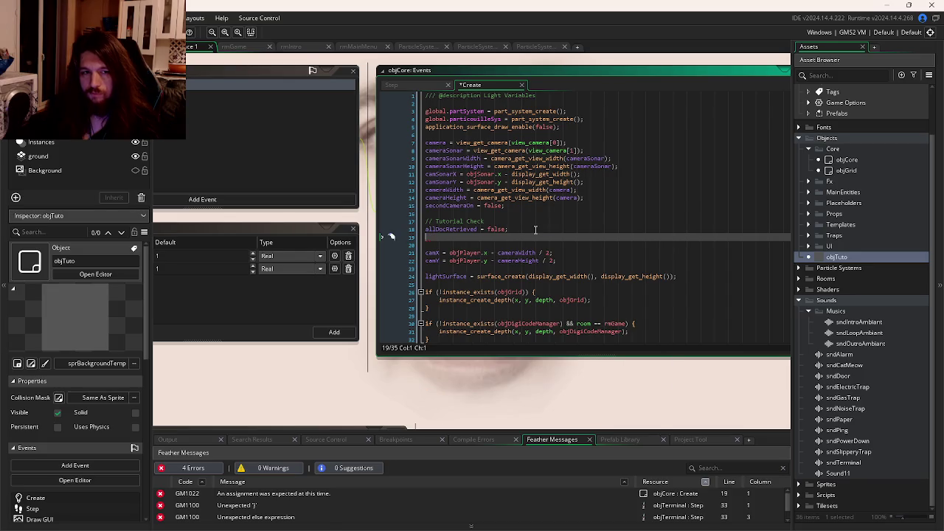
{"action": "type", "text": "powerDownSFX = f"}
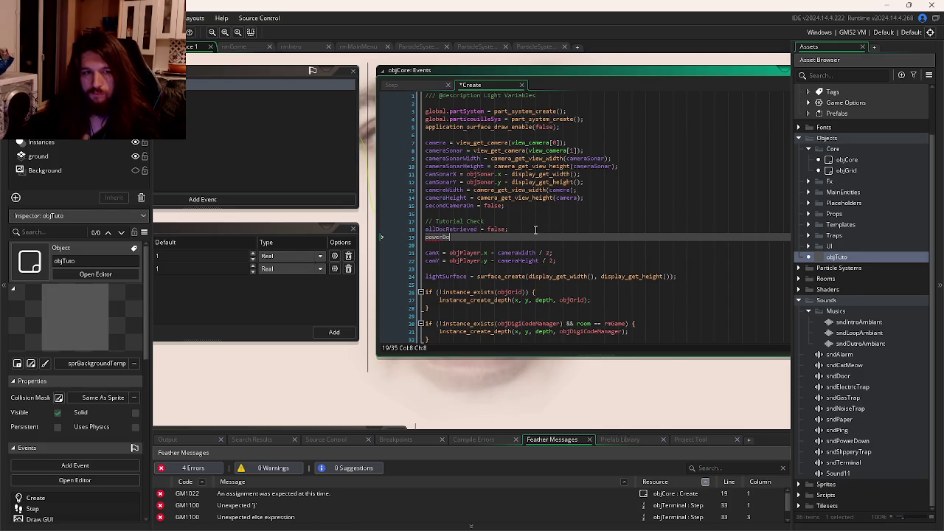
{"action": "type", "text": "alse;"}
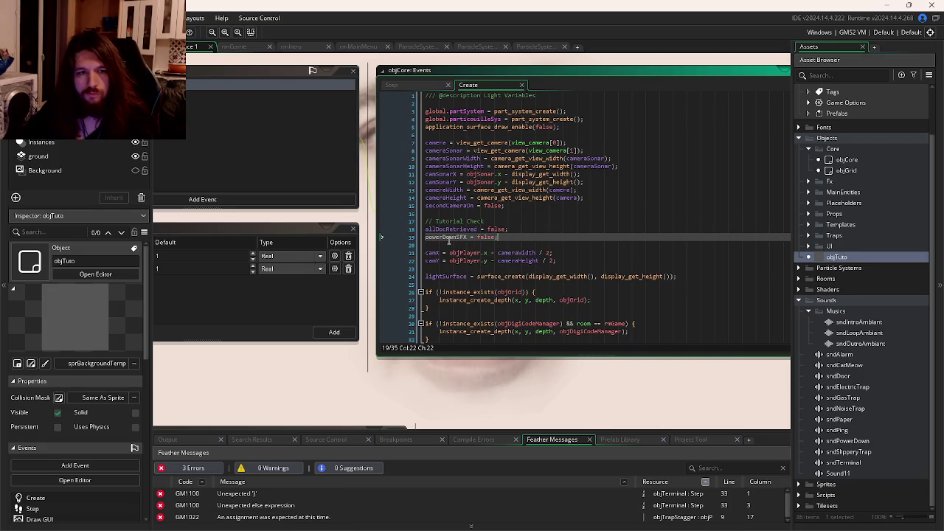
In the Step code, add an if(!powerDownSFX) block that sets powerDownSFX = true;
{"action": "key", "text": "ctrl+Tab"}
{"action": "left_click", "coordinate": [549, 280]}
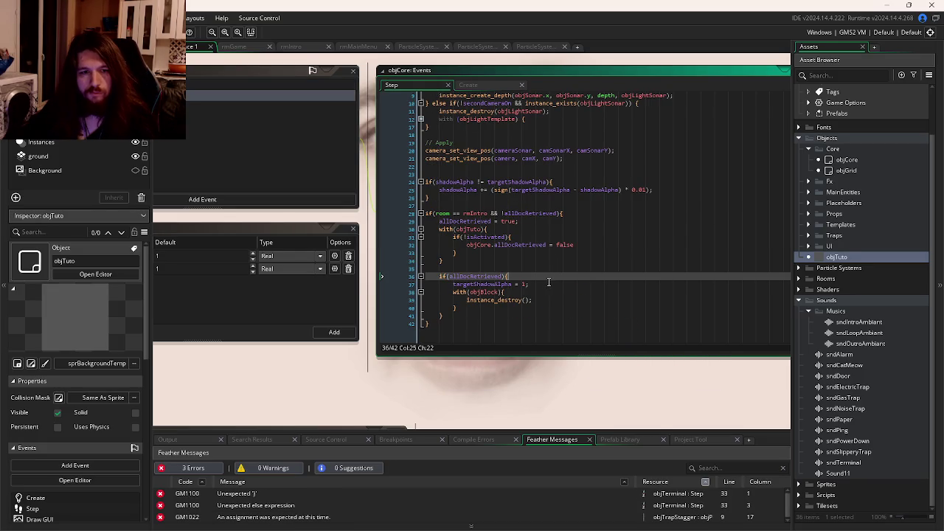
{"action": "left_click", "coordinate": [559, 283]}
{"action": "key", "text": "Return"}
{"action": "type", "text": "if(!"}
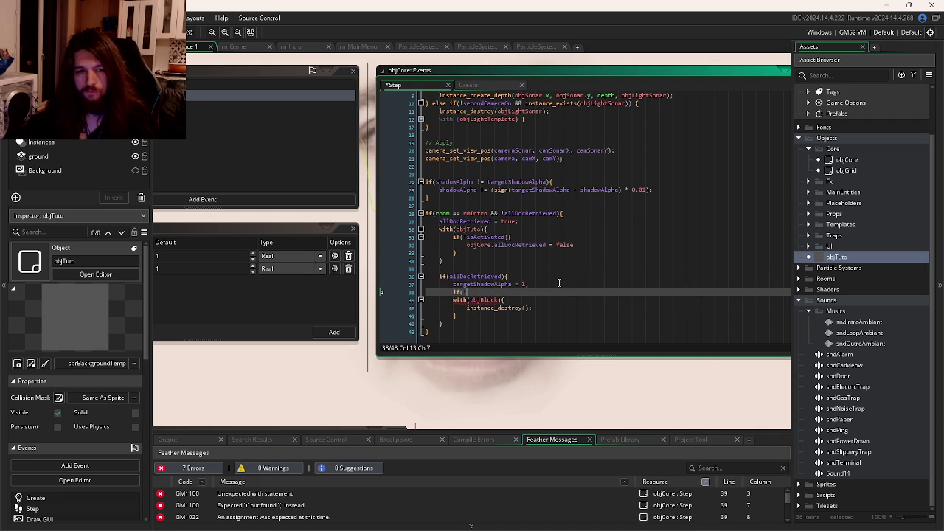
{"action": "type", "text": "powerDownSFX)"}
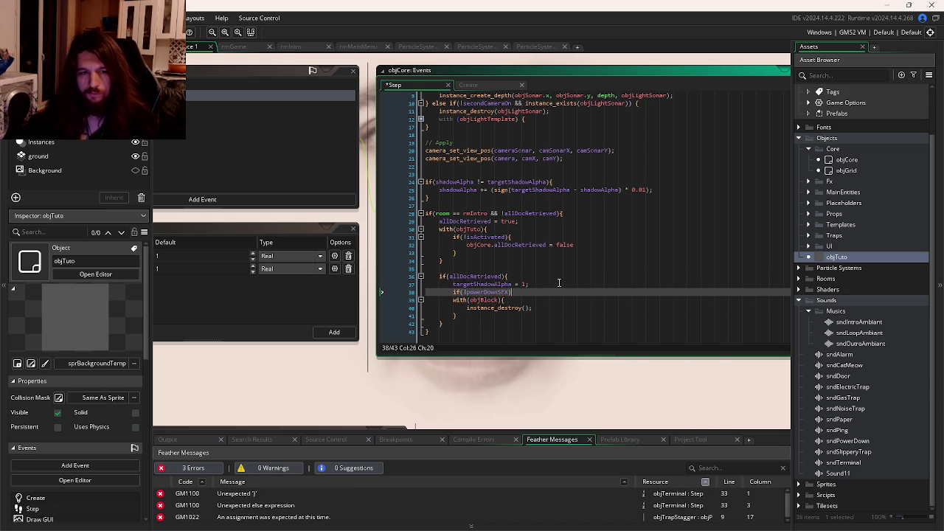
{"action": "type", "text": "{"}
{"action": "key", "text": "Return"}
{"action": "key", "text": "Return"}
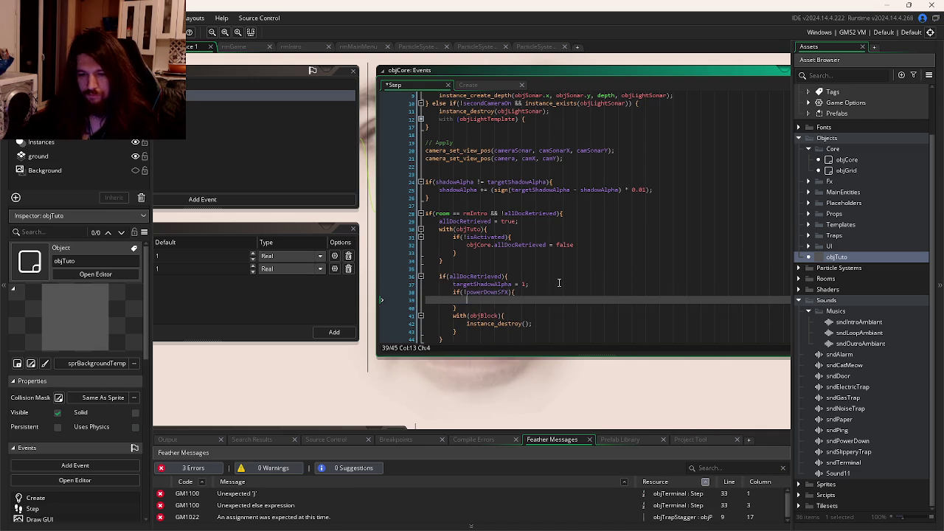
{"action": "type", "text": "powerDownSFX ="}
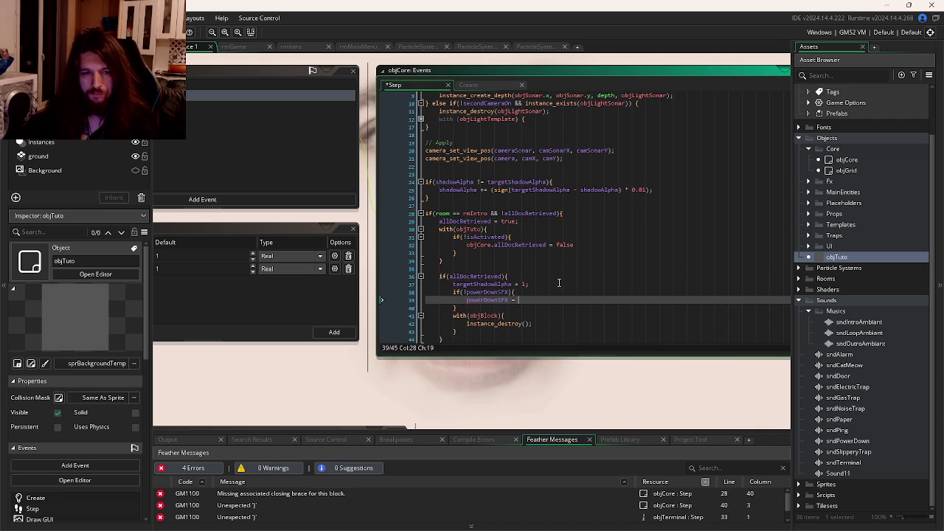
{"action": "type", "text": " true;"}
{"action": "key", "text": "Return"}
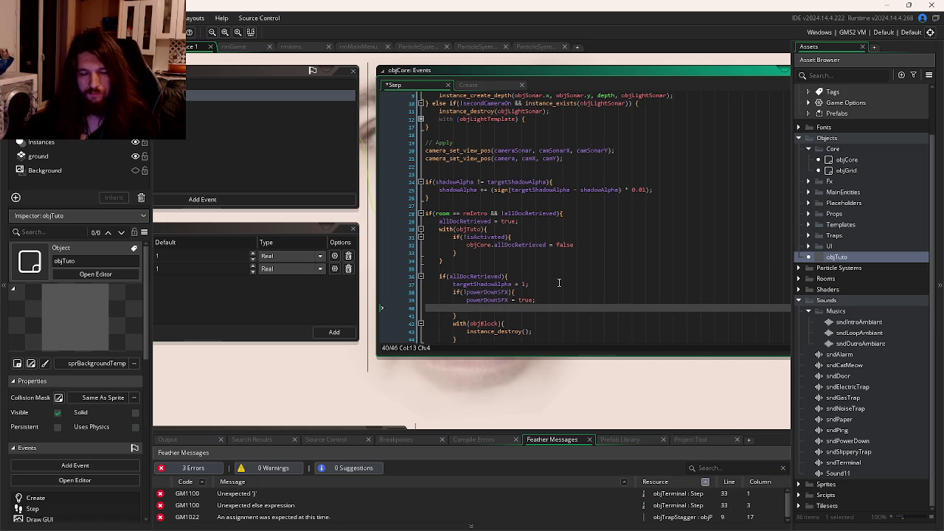
Inside that block add audio_play_sound(sndPowerDown, 1, false); and save the Step code
{"action": "type", "text": "audio_pla"}
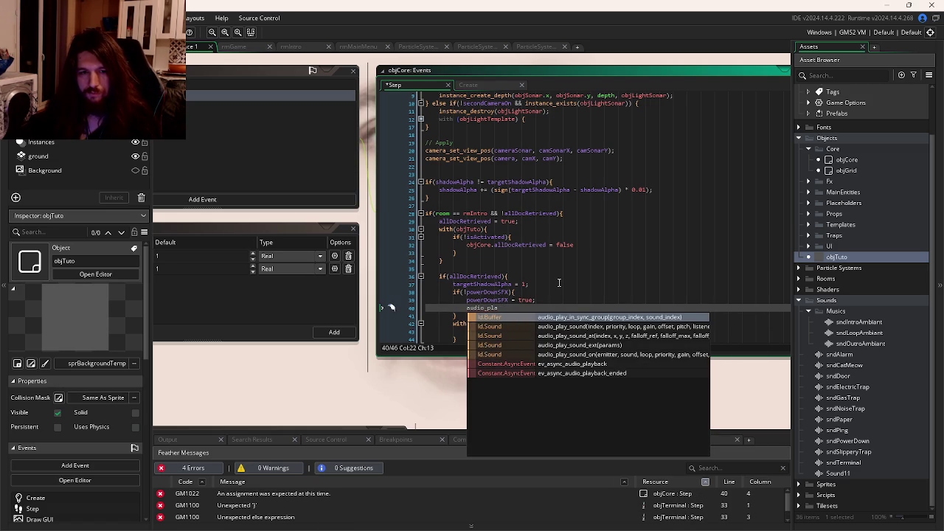
{"action": "key", "text": "Down"}
{"action": "key", "text": "Down"}
{"action": "key", "text": "Down"}
{"action": "key", "text": "Up"}
{"action": "key", "text": "Up"}
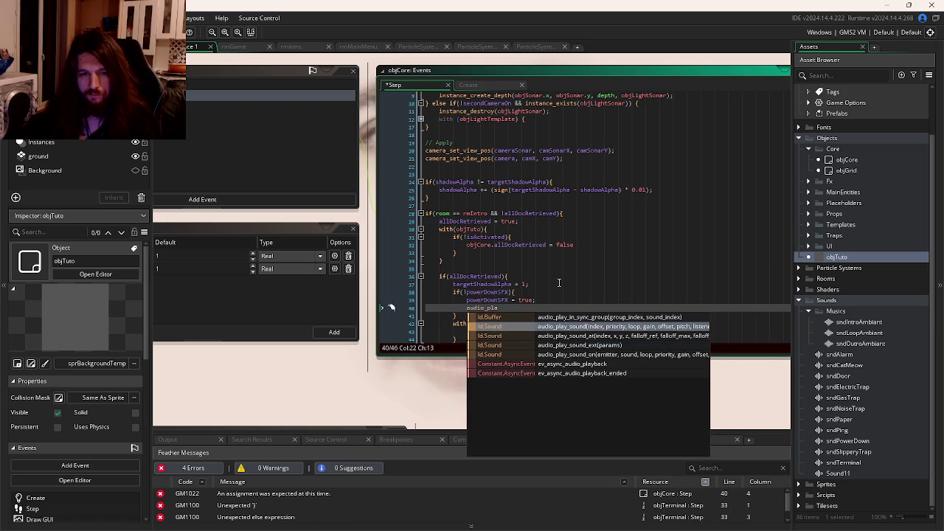
{"action": "key", "text": "Return"}
{"action": "type", "text": "sndPow)"}
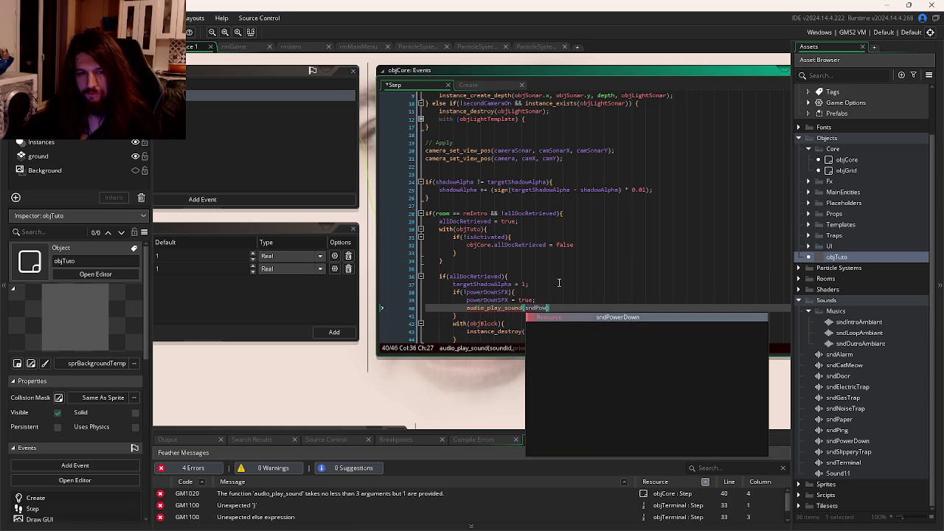
{"action": "key", "text": "Return"}
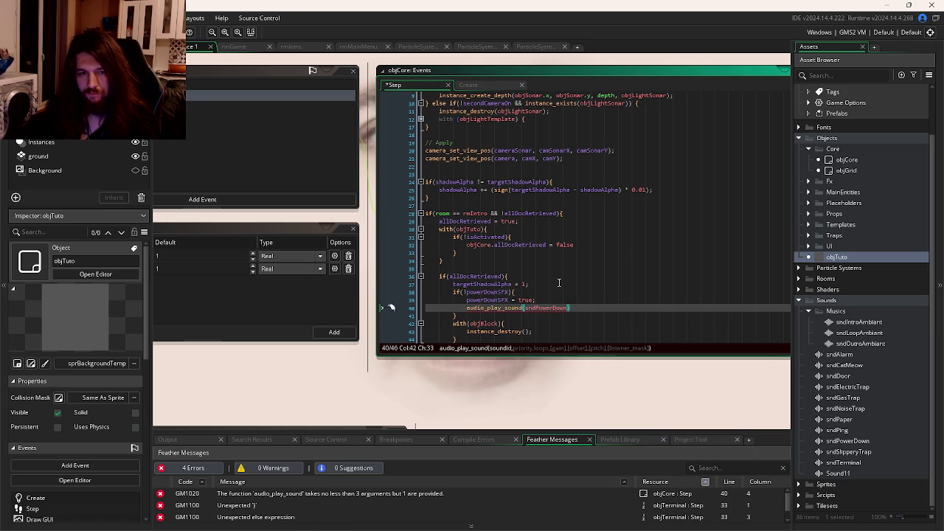
{"action": "type", "text": ", 1, "}
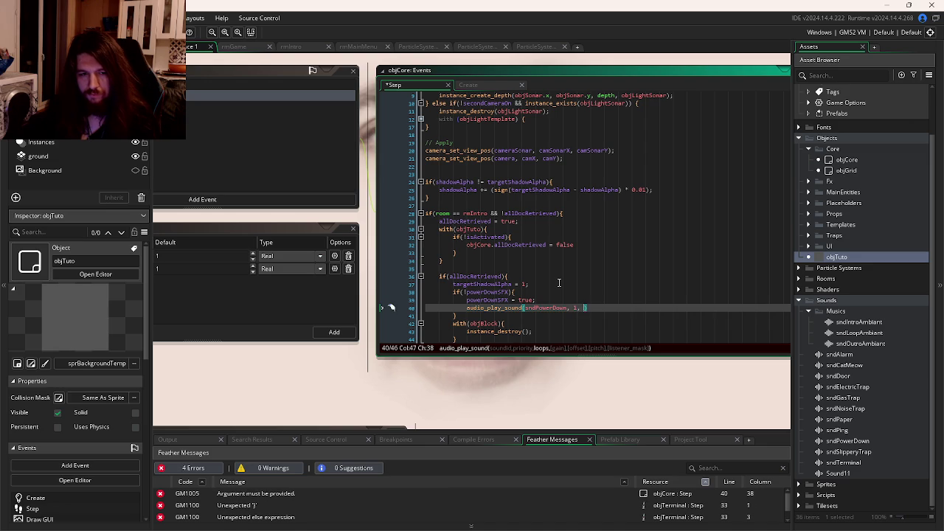
{"action": "type", "text": "false);"}
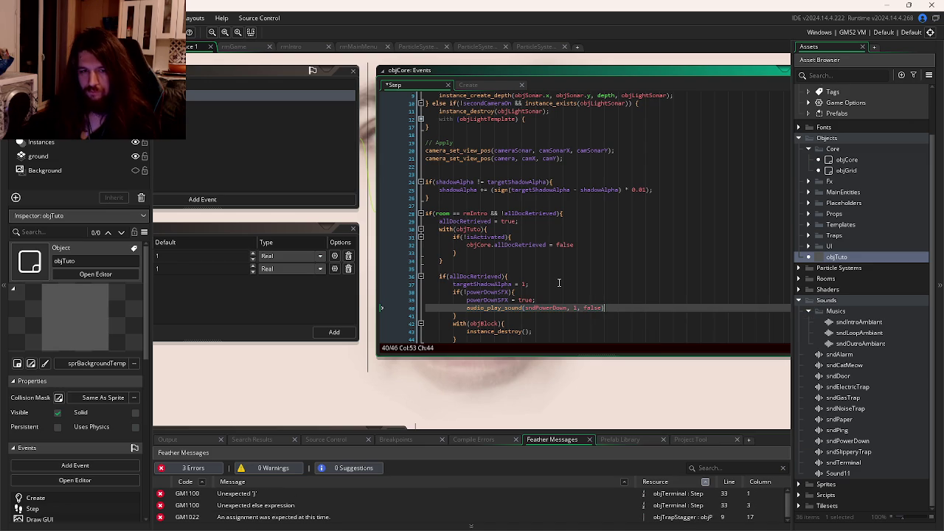
{"action": "key", "text": "ctrl+s"}
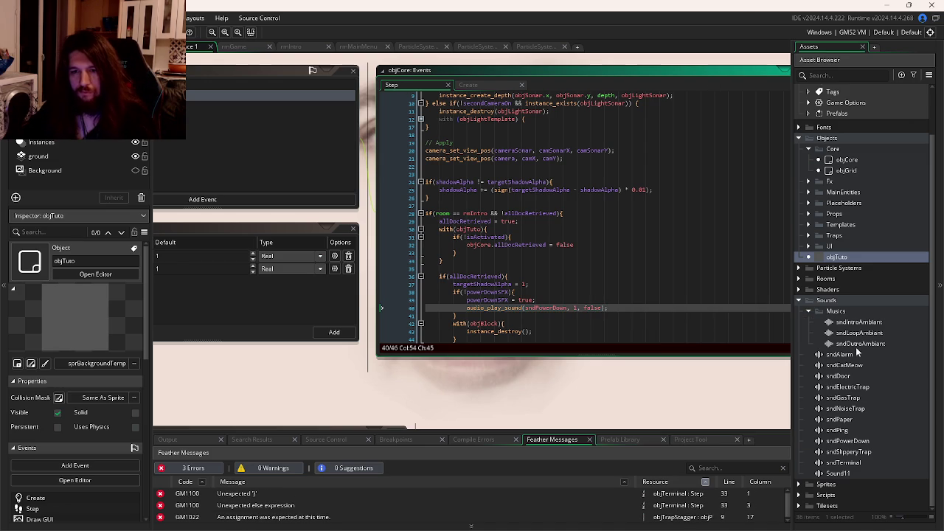
Open the rmIntro room from Room Order and bring up its creation code
{"action": "scroll", "coordinate": [832, 184], "scroll_direction": "up", "scroll_amount": 2}
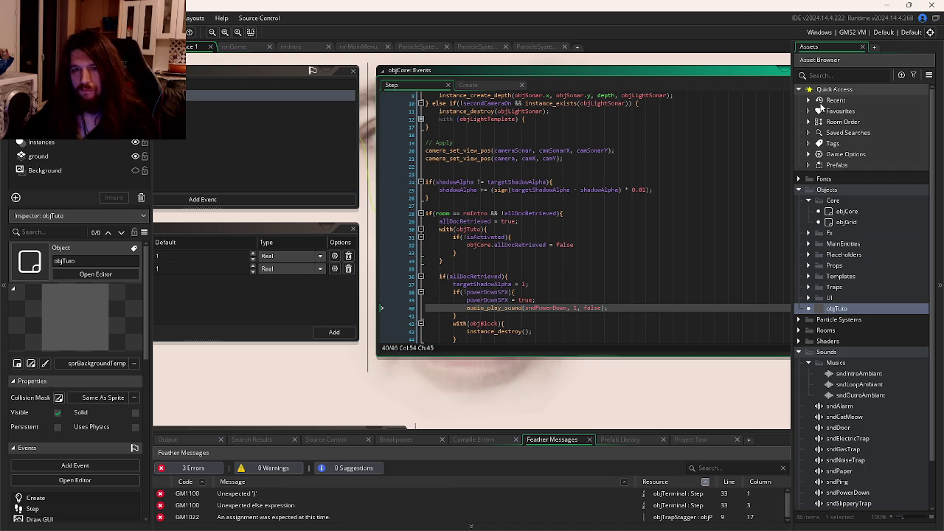
{"action": "left_click", "coordinate": [809, 154]}
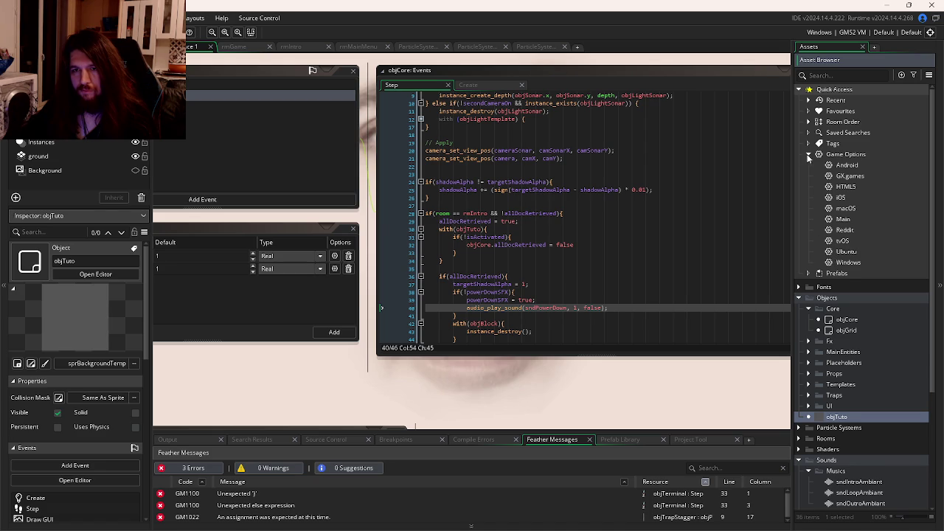
{"action": "left_click", "coordinate": [808, 155]}
{"action": "left_click", "coordinate": [808, 122]}
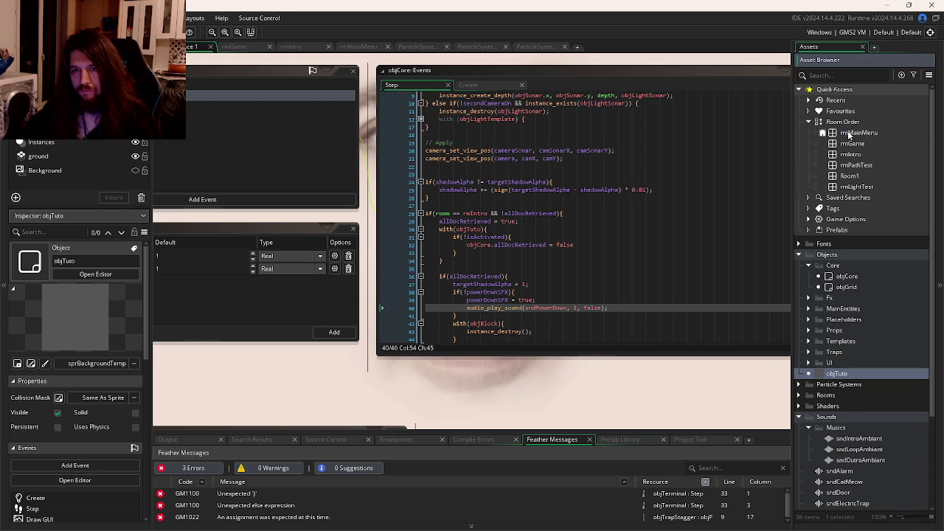
{"action": "left_click", "coordinate": [852, 133]}
{"action": "double_click", "coordinate": [851, 155]}
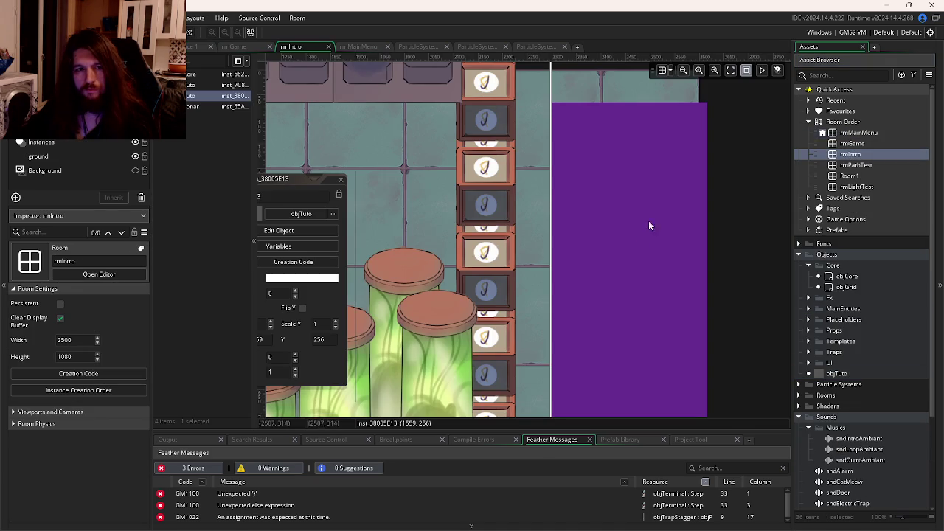
{"action": "left_click", "coordinate": [78, 373]}
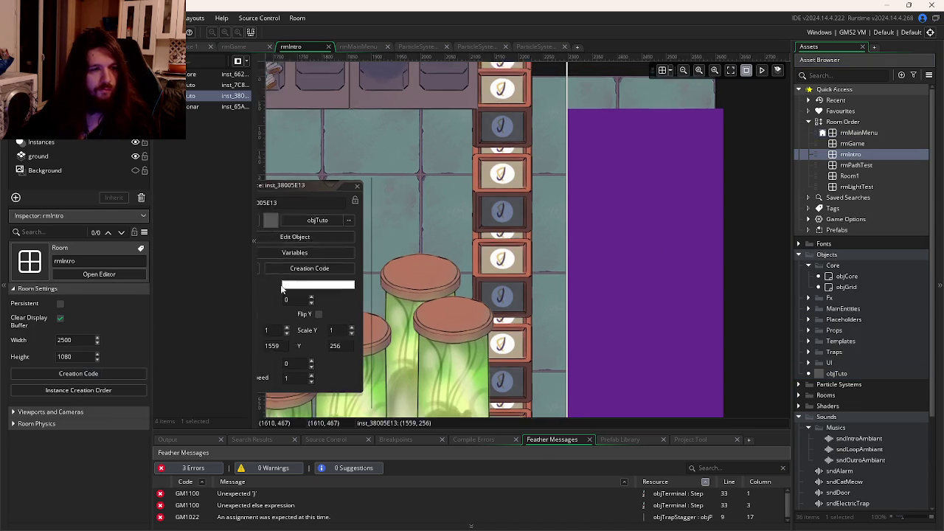
Enter audio_play_sound(sndIntroAmbiant, 1, true); in rmIntro's creation code and save it
{"action": "type", "text": "audio_"}
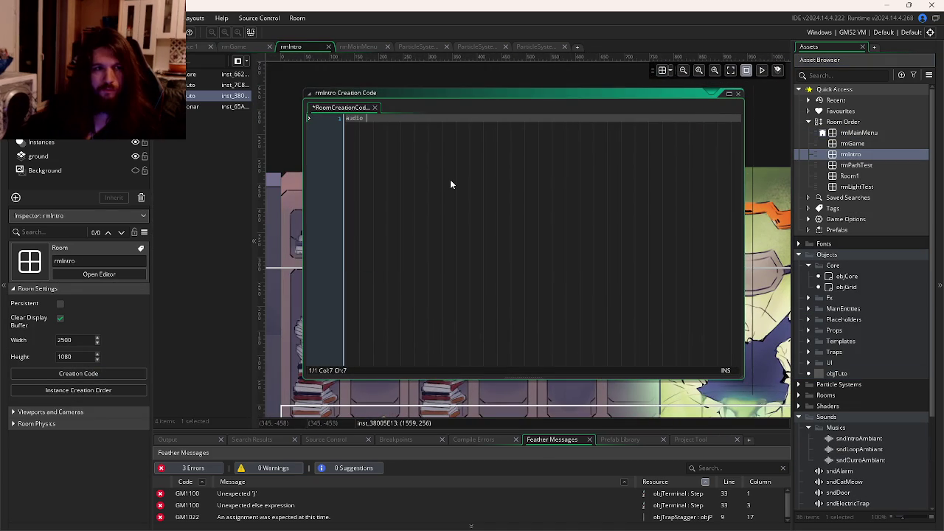
{"action": "type", "text": "pla"}
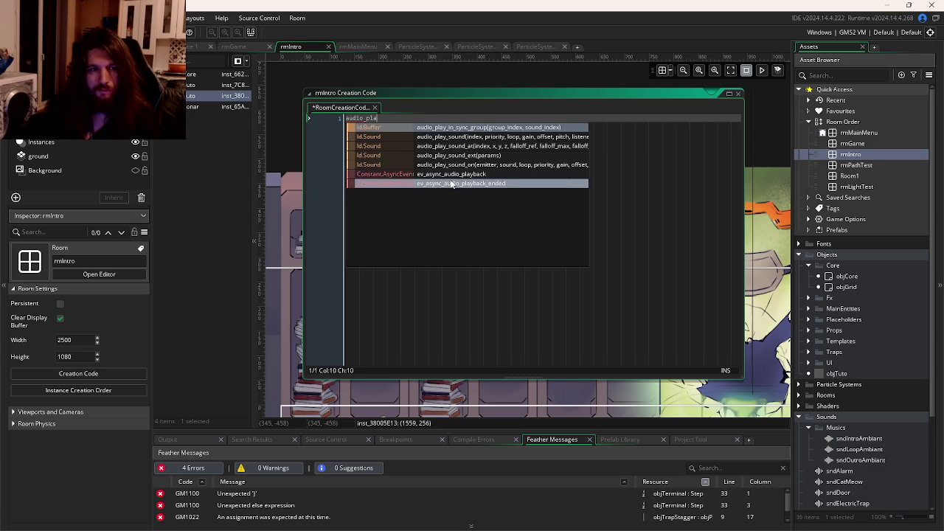
{"action": "type", "text": "y_sou"}
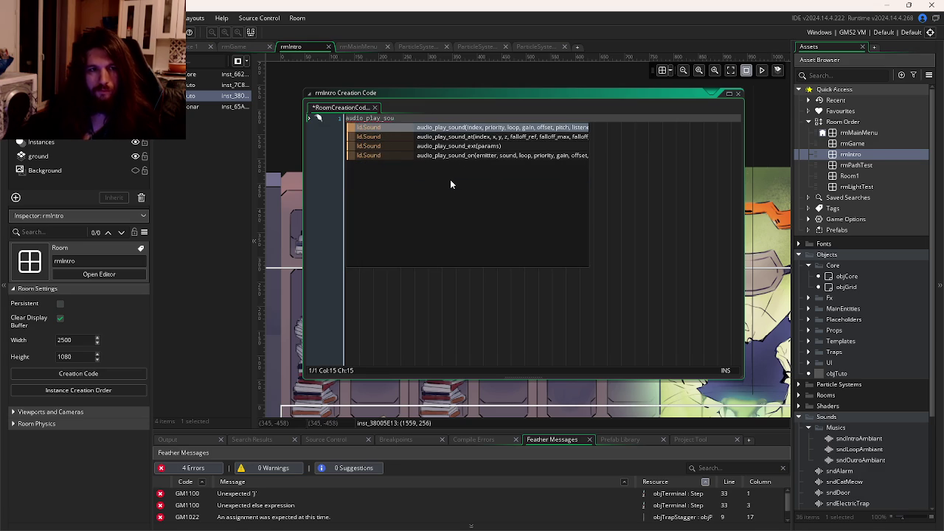
{"action": "key", "text": "Down"}
{"action": "key", "text": "Up"}
{"action": "key", "text": "Return"}
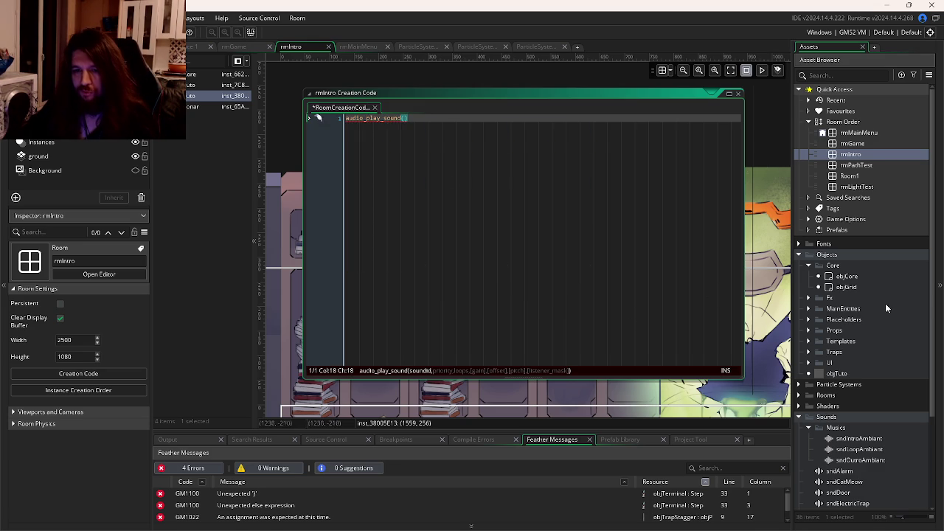
{"action": "scroll", "coordinate": [885, 306], "scroll_direction": "down", "scroll_amount": 3}
{"action": "type", "text": "sndInt"}
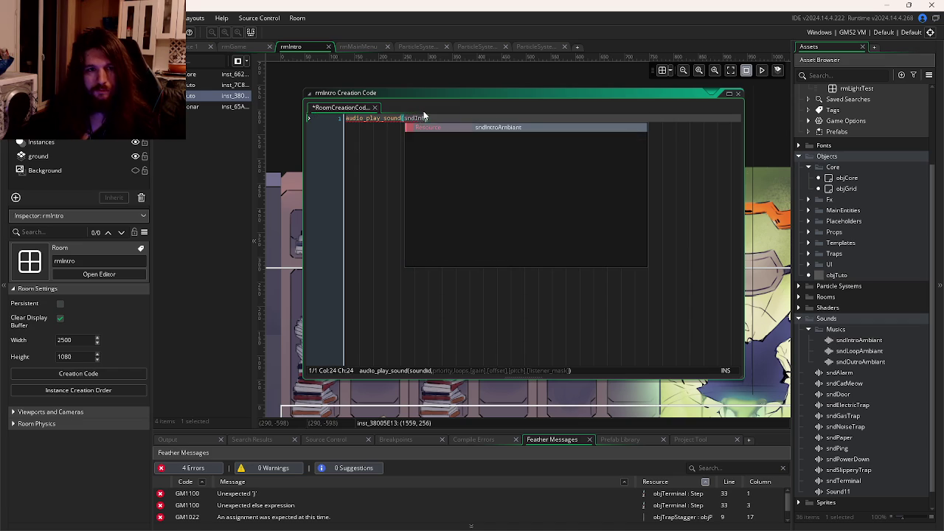
{"action": "key", "text": "Return"}
{"action": "type", "text": ", 1, true)"}
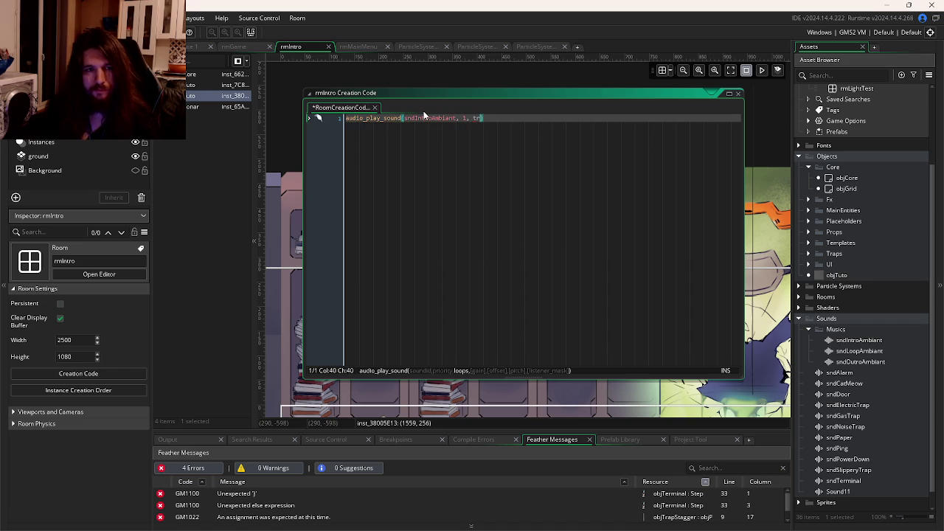
{"action": "type", "text": ";"}
{"action": "key", "text": "ctrl+s"}
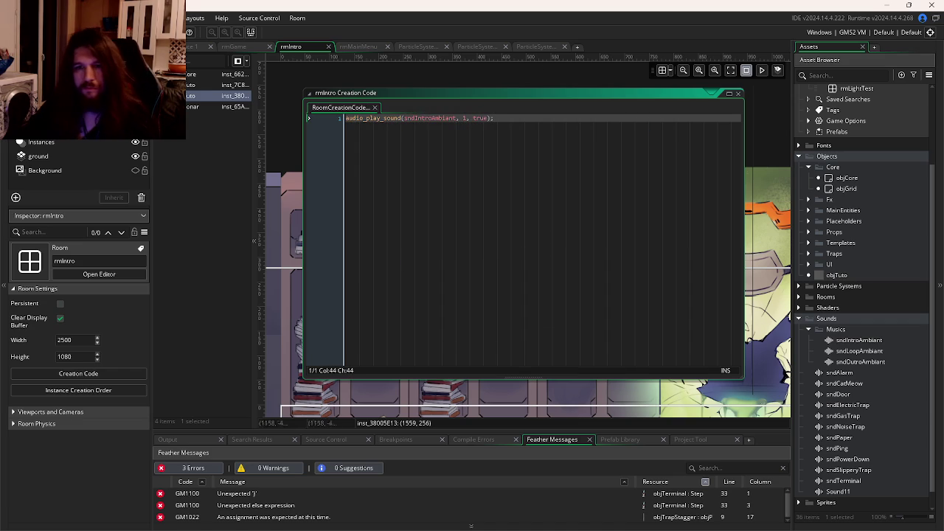
{"action": "left_click", "coordinate": [848, 352]}
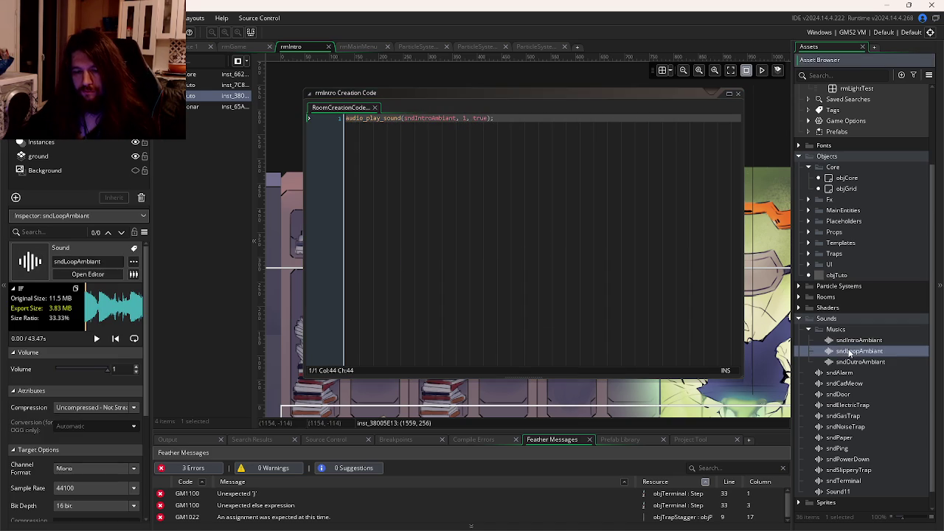
Give rmGame's creation code audio_play_sound(sndLoopAmbiant, 1, true) and save it
{"action": "scroll", "coordinate": [874, 262], "scroll_direction": "up", "scroll_amount": 3}
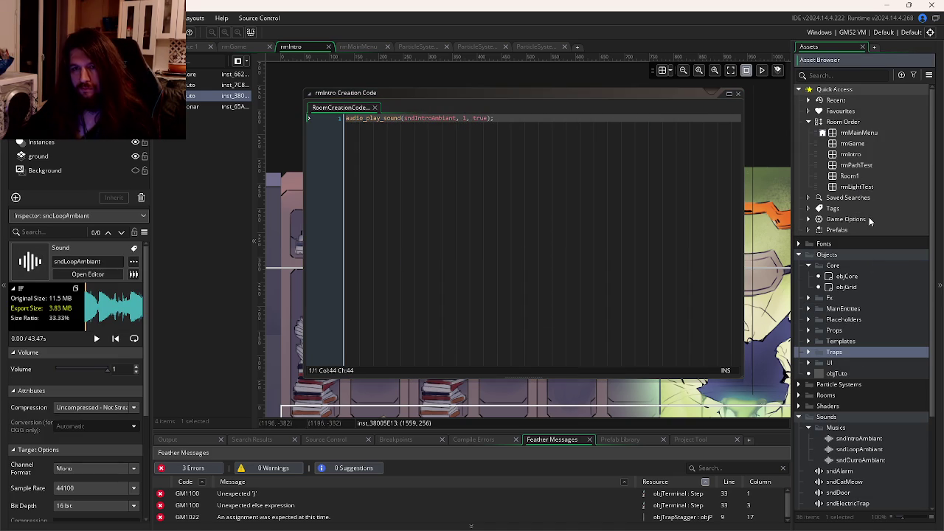
{"action": "double_click", "coordinate": [852, 143]}
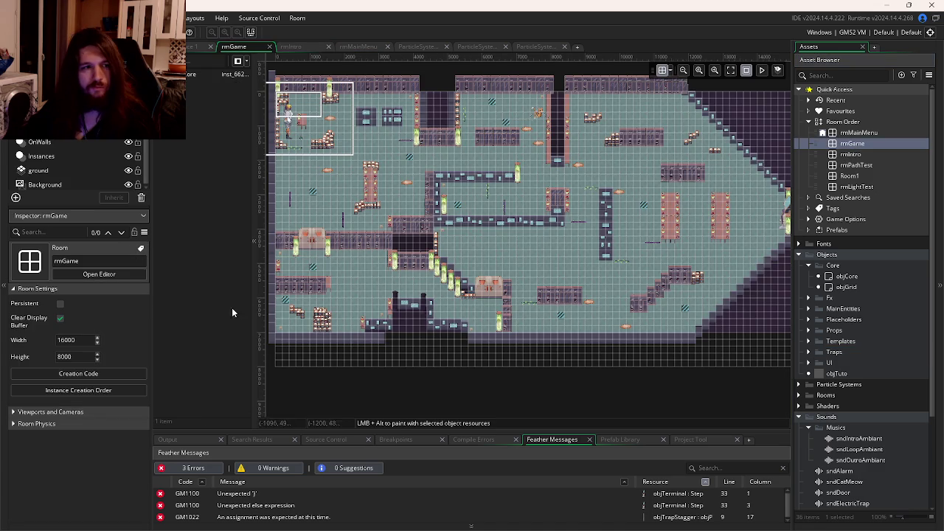
{"action": "left_click", "coordinate": [111, 374]}
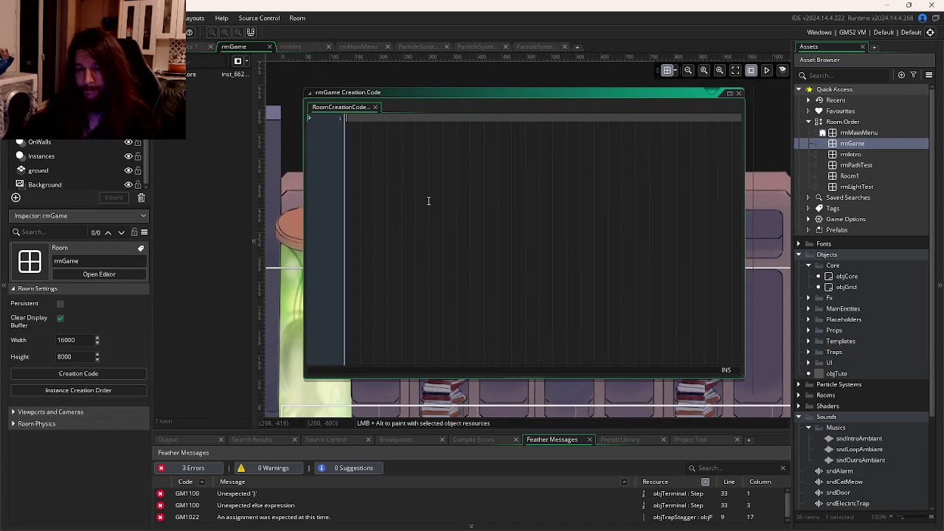
{"action": "type", "text": "audio_pla"}
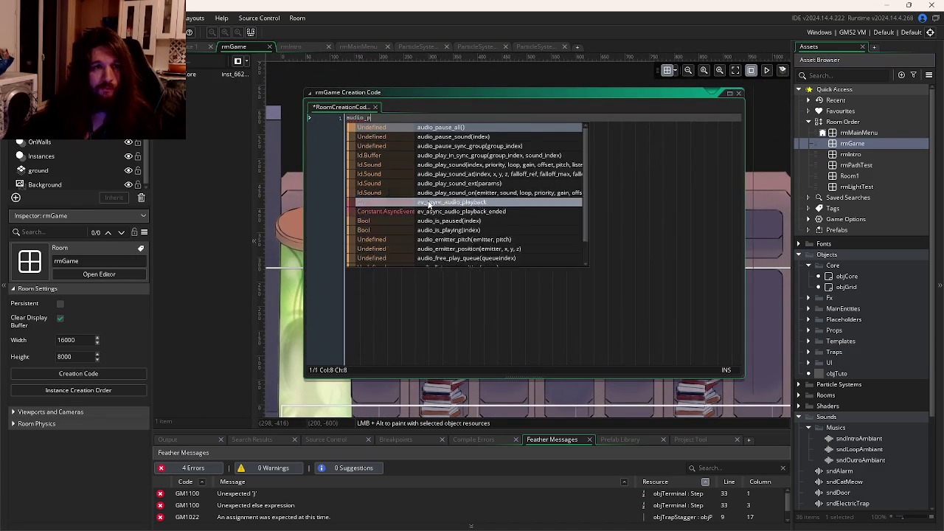
{"action": "key", "text": "Down"}
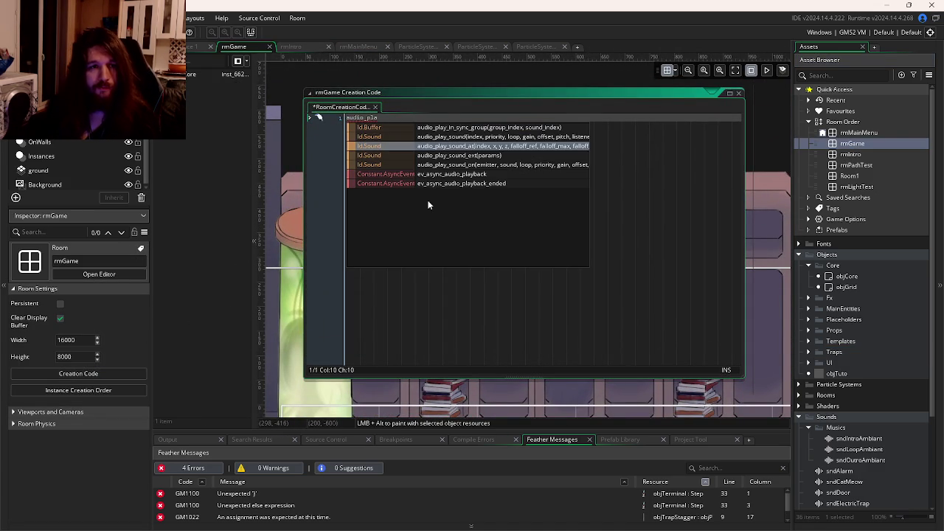
{"action": "key", "text": "Return"}
{"action": "type", "text": "snd"}
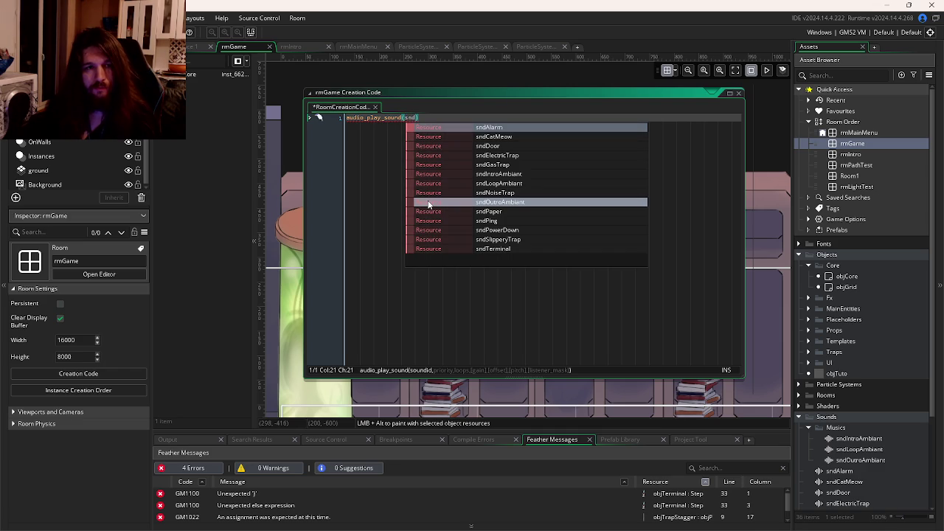
{"action": "key", "text": "Down"}
{"action": "key", "text": "Down"}
{"action": "key", "text": "Down"}
{"action": "key", "text": "Return"}
{"action": "type", "text": ", 1, tr"}
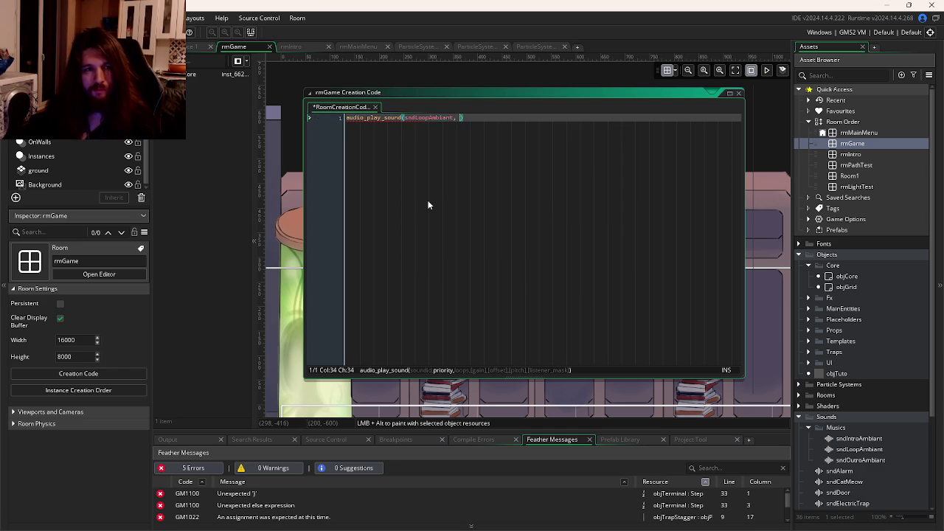
{"action": "type", "text": "ue"}
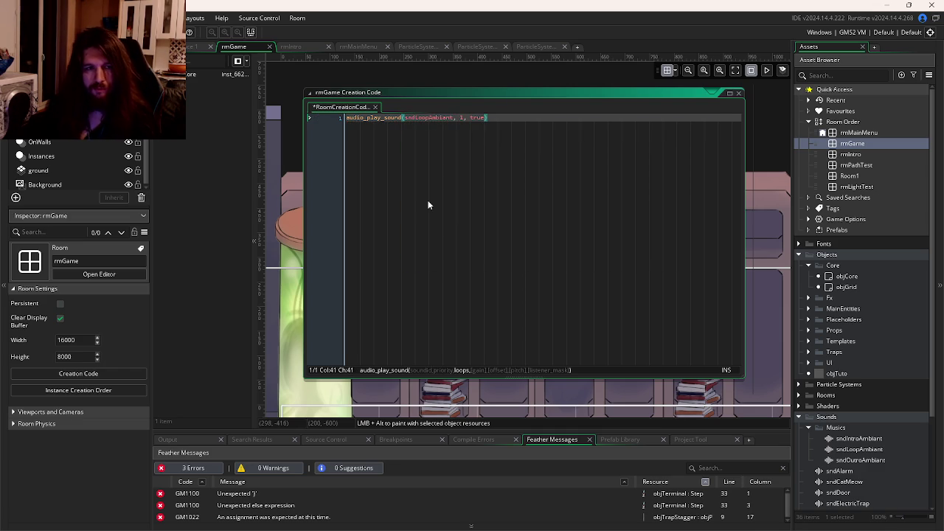
{"action": "type", "text": ")"}
{"action": "key", "text": "ctrl+s"}
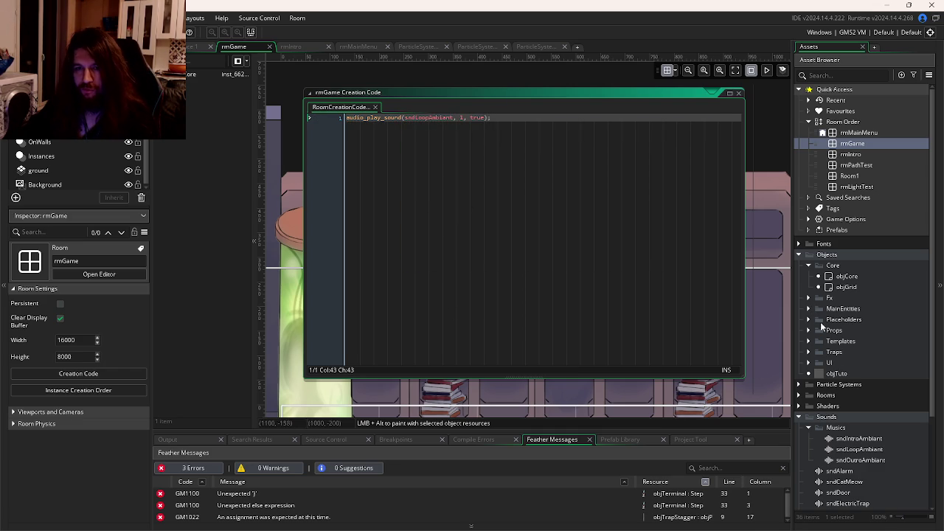
Check the sndOutroAmbiant sound, then filter the Asset Browser by 'game'
{"action": "left_click", "coordinate": [862, 460]}
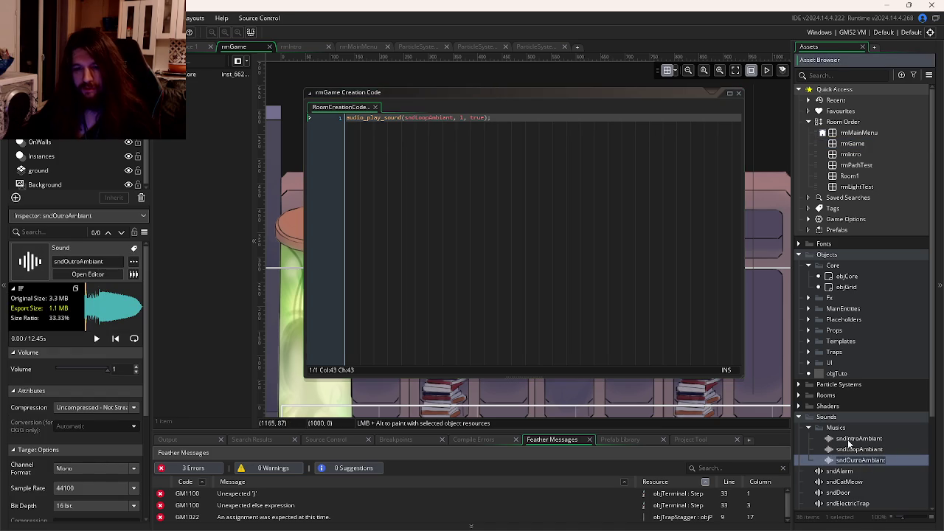
{"action": "left_click", "coordinate": [717, 337]}
{"action": "left_click", "coordinate": [824, 75]}
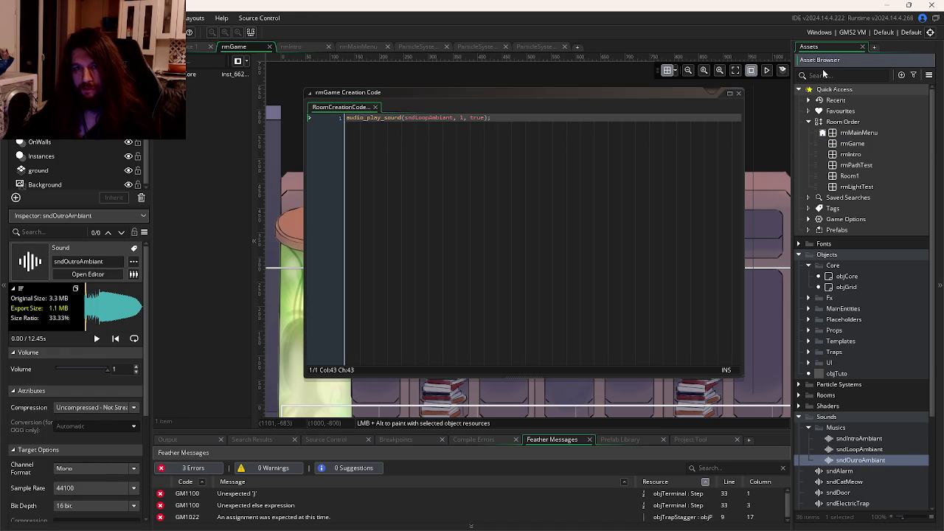
{"action": "type", "text": "game"}
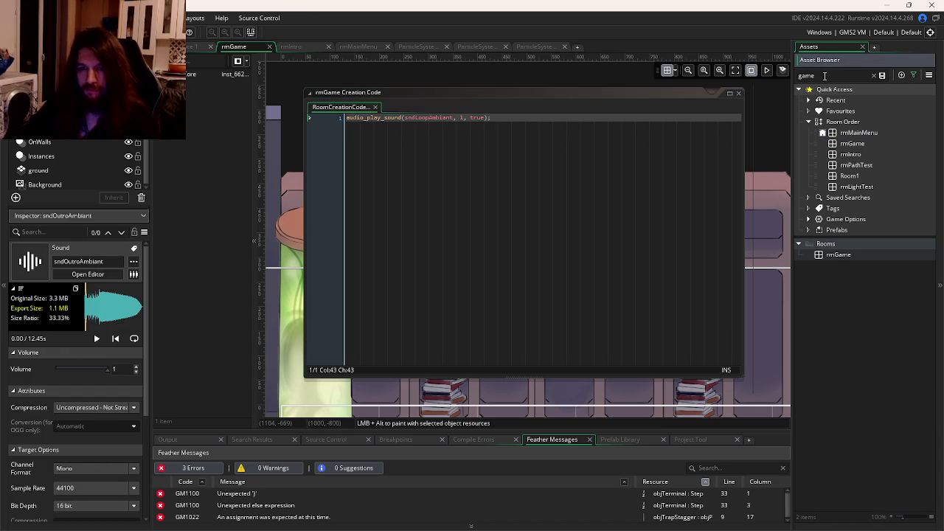
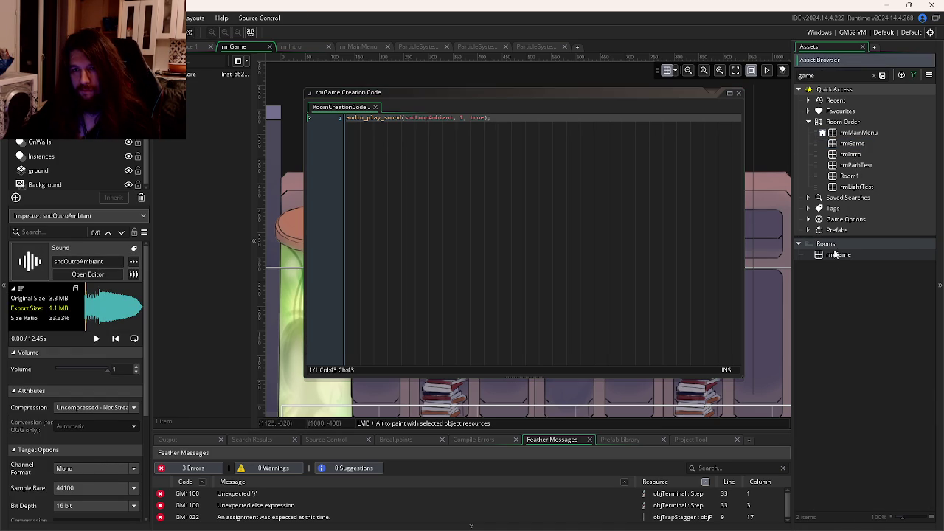
Clear the asset filter and find all project occurrences of isWin with Search & Replace
{"action": "left_click", "coordinate": [851, 143]}
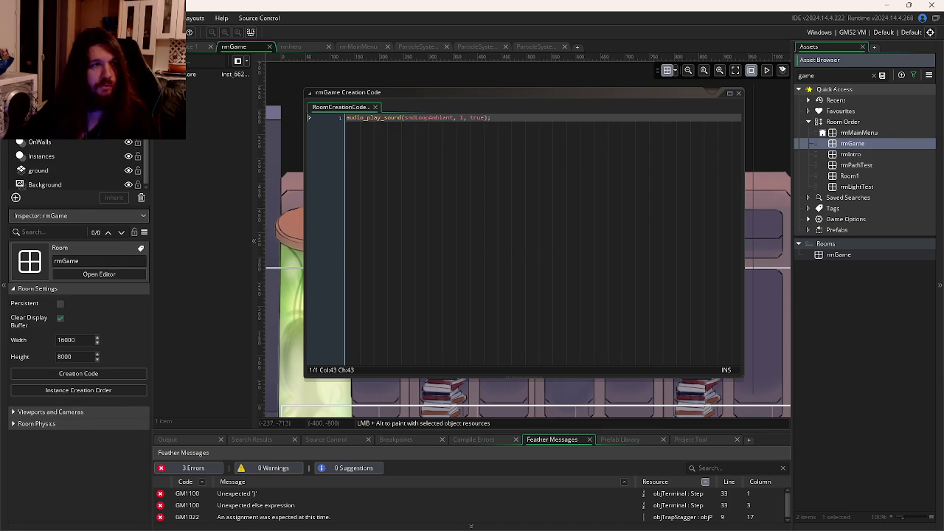
{"action": "key", "text": "ctrl+Tab"}
{"action": "left_click", "coordinate": [873, 76]}
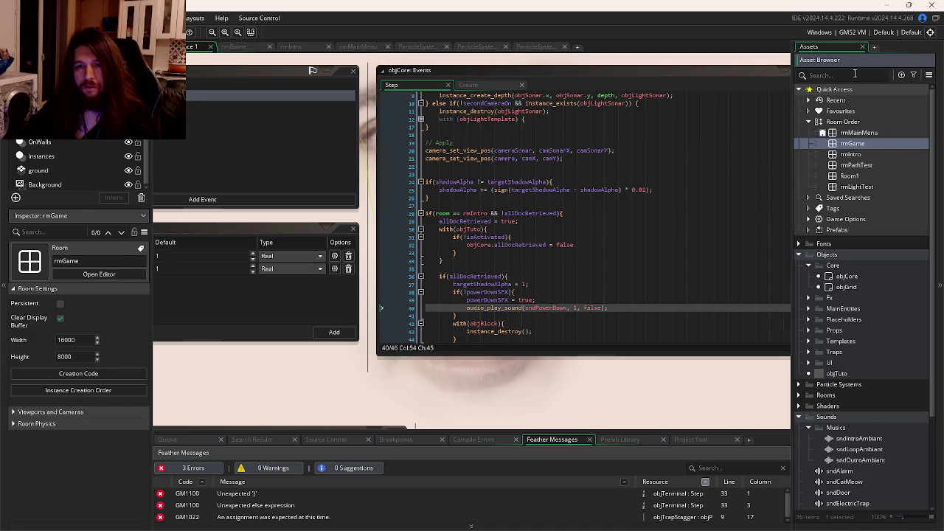
{"action": "type", "text": "isWin"}
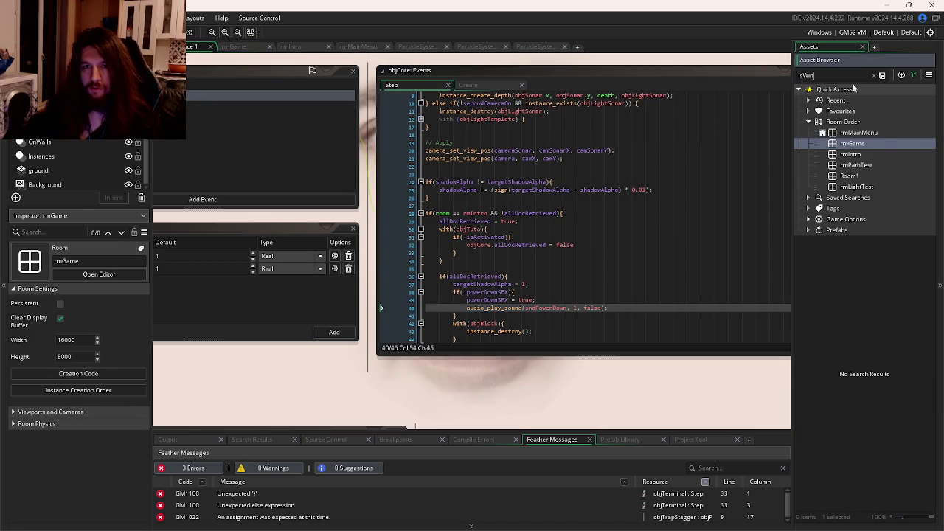
{"action": "left_click", "coordinate": [617, 267]}
{"action": "key", "text": "ctrl+shift+f"}
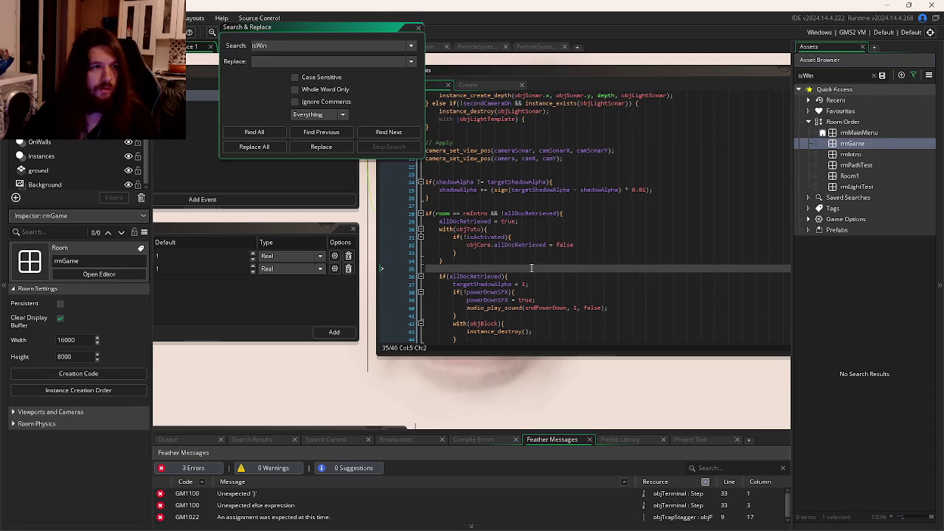
{"action": "left_click", "coordinate": [254, 132]}
Open objPlayer's Step code at the gameIsWin check, then its Create event code
{"action": "double_click", "coordinate": [286, 474]}
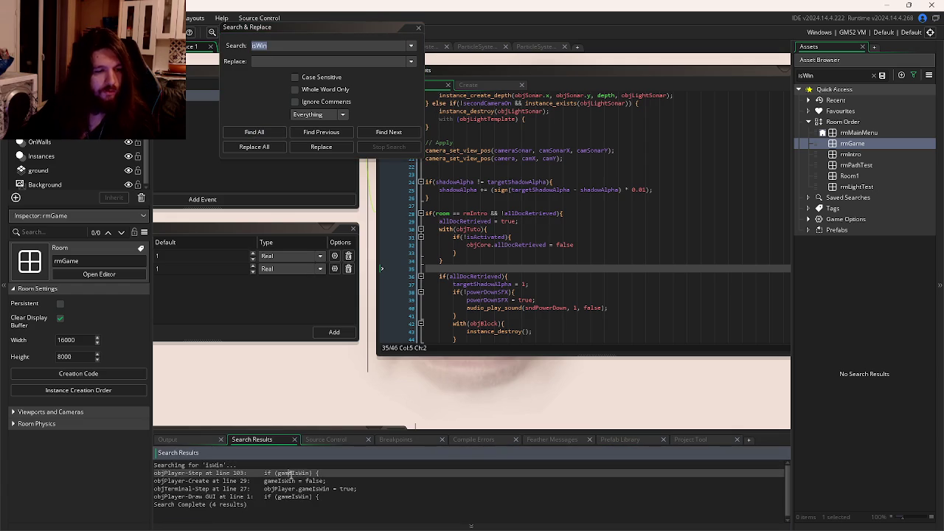
{"action": "scroll", "coordinate": [550, 295], "scroll_direction": "up", "scroll_amount": 3}
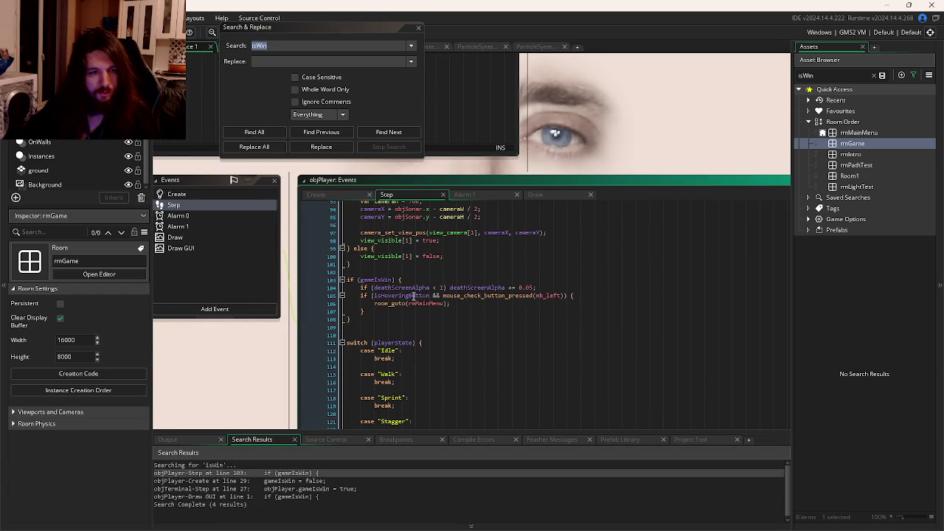
{"action": "left_click", "coordinate": [384, 280]}
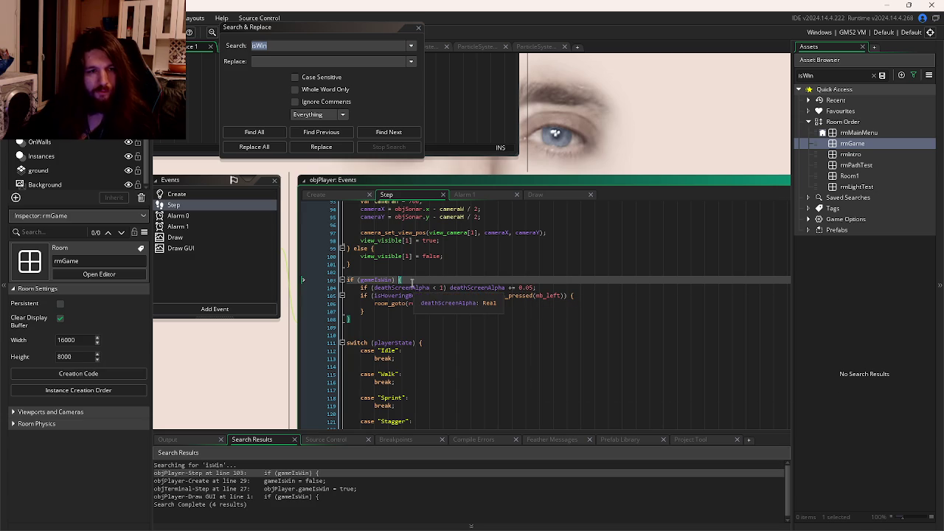
{"action": "left_click_drag", "start_coordinate": [420, 285], "coordinate": [508, 230]}
{"action": "left_click", "coordinate": [484, 203]}
{"action": "scroll", "coordinate": [550, 263], "scroll_direction": "down", "scroll_amount": 2}
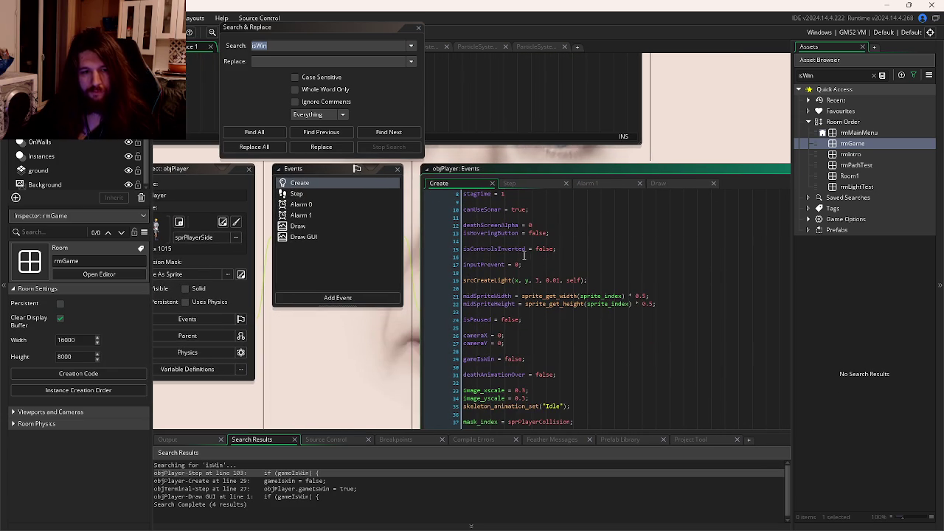
Declare winSFX = false after gameIsWin = false in objPlayer's Create event
{"action": "left_click", "coordinate": [544, 360]}
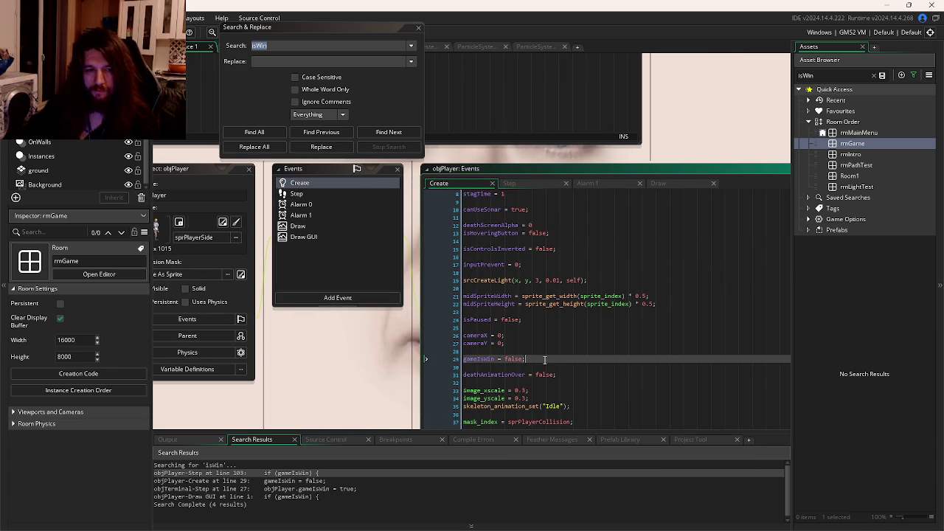
{"action": "key", "text": "Return"}
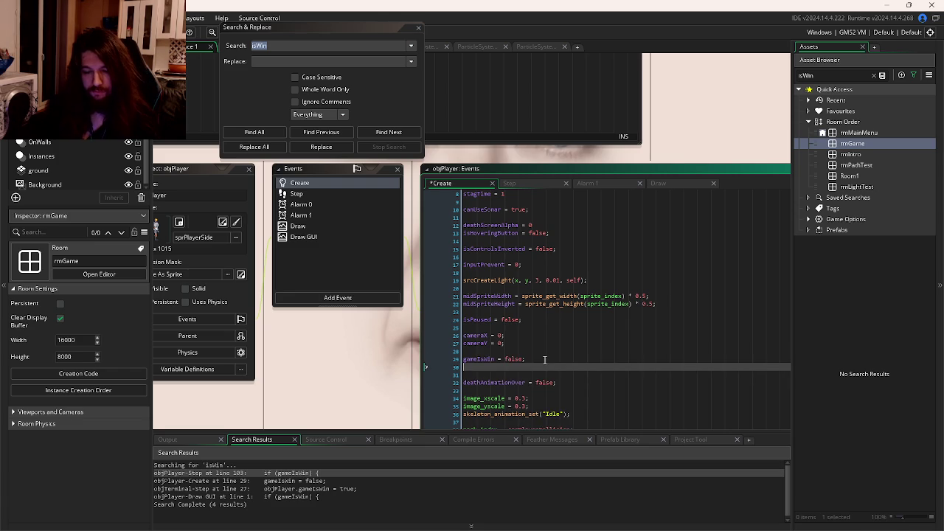
{"action": "type", "text": "gaml"}
{"action": "key", "text": "BackSpace"}
{"action": "type", "text": "winSFX"}
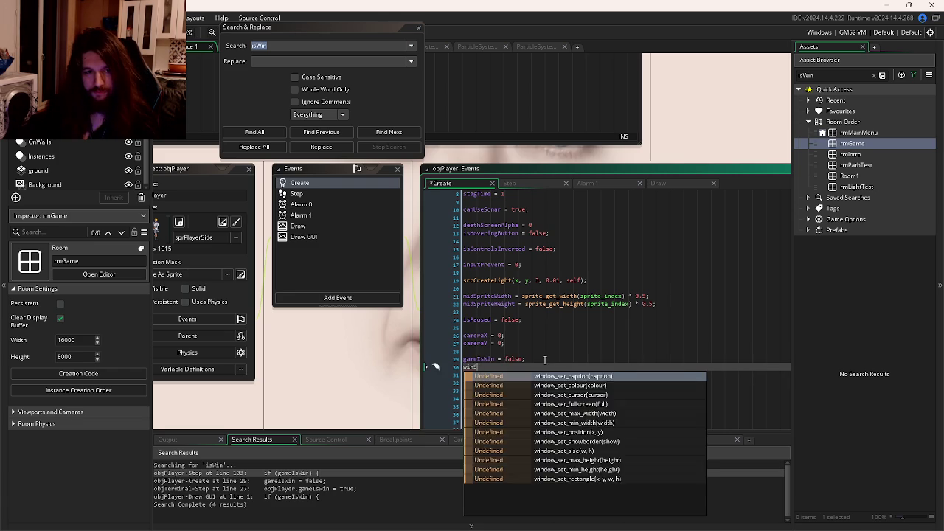
{"action": "type", "text": " = false"}
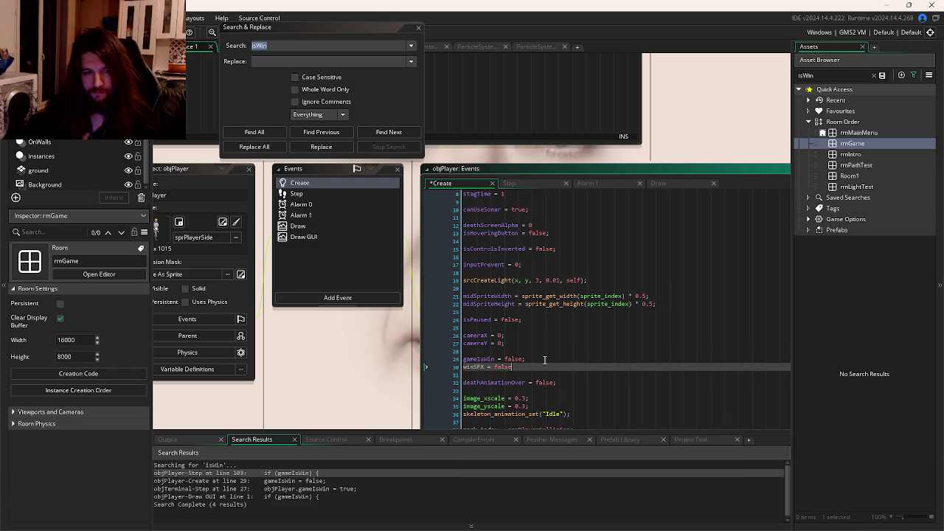
Inside the if (gameIsWin) block in Step, add a !winSFX check that sets winSFX to true
{"action": "left_click", "coordinate": [525, 183]}
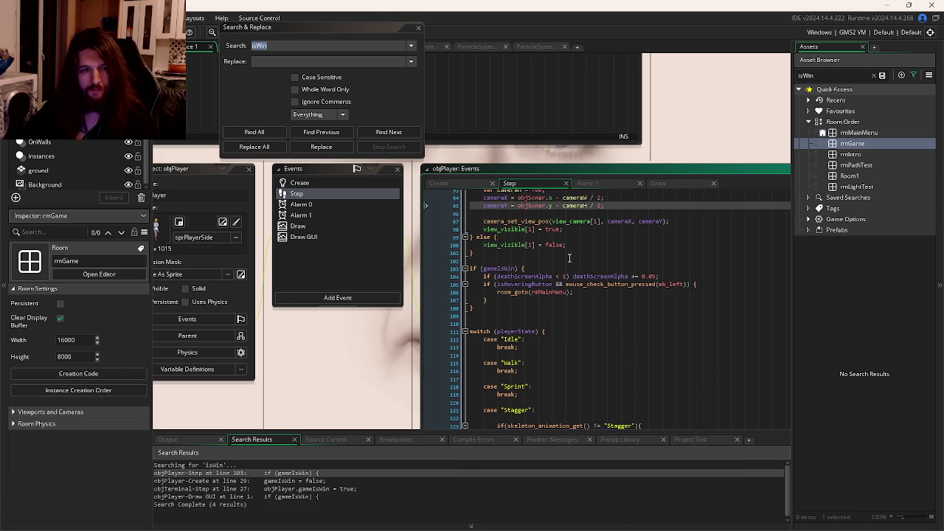
{"action": "left_click", "coordinate": [548, 268]}
{"action": "key", "text": "Return"}
{"action": "type", "text": "if(!w"}
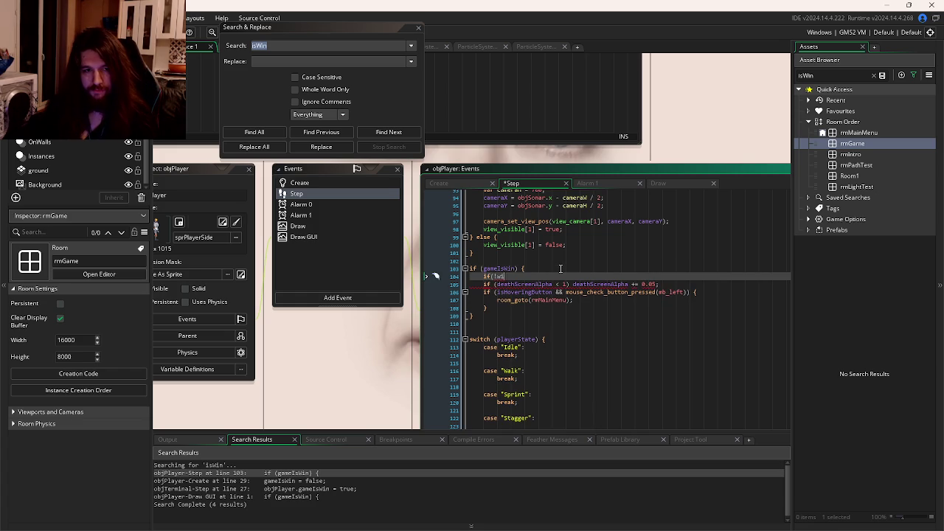
{"action": "type", "text": "nSFX"}
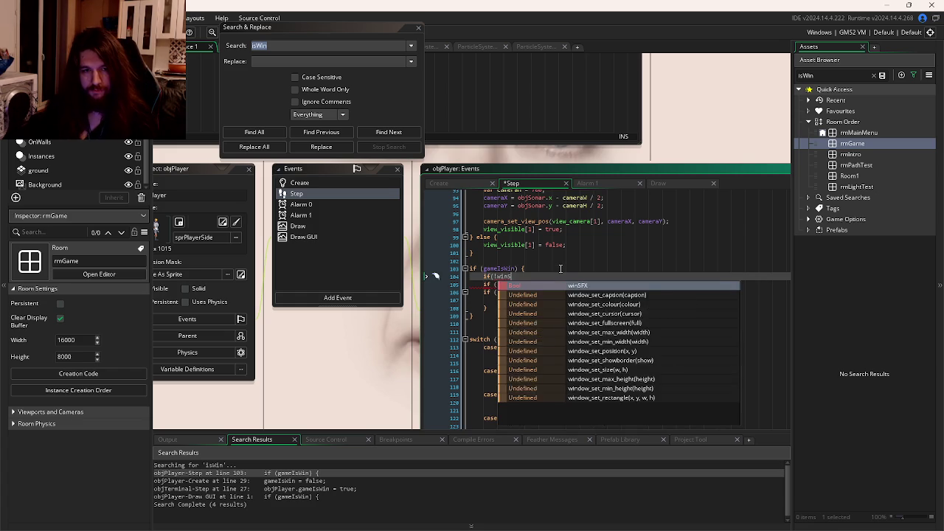
{"action": "key", "text": "Return"}
{"action": "key", "text": "Return"}
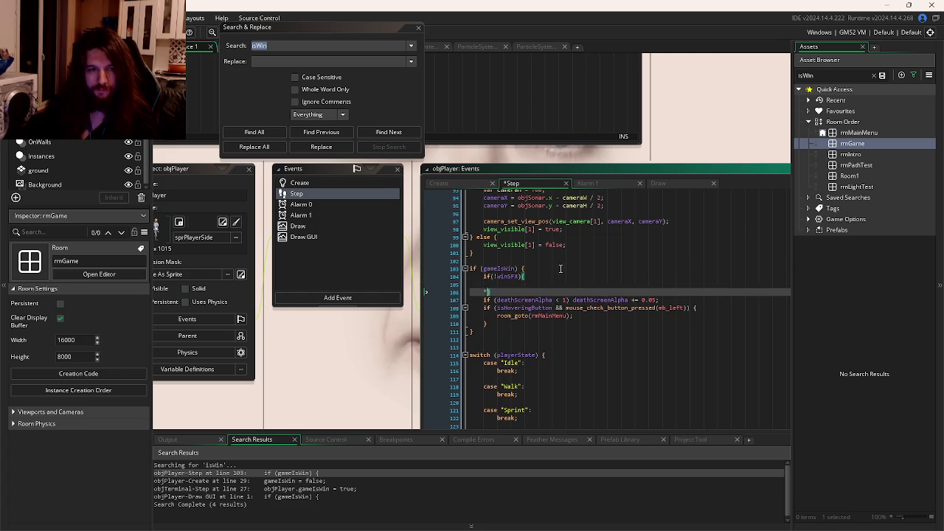
{"action": "key", "text": "Up"}
{"action": "key", "text": "Tab"}
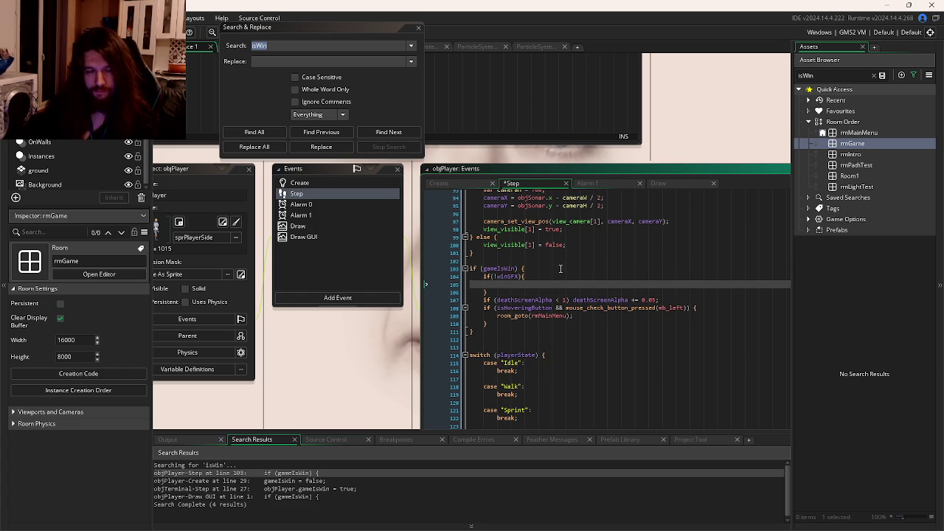
{"action": "type", "text": "winS"}
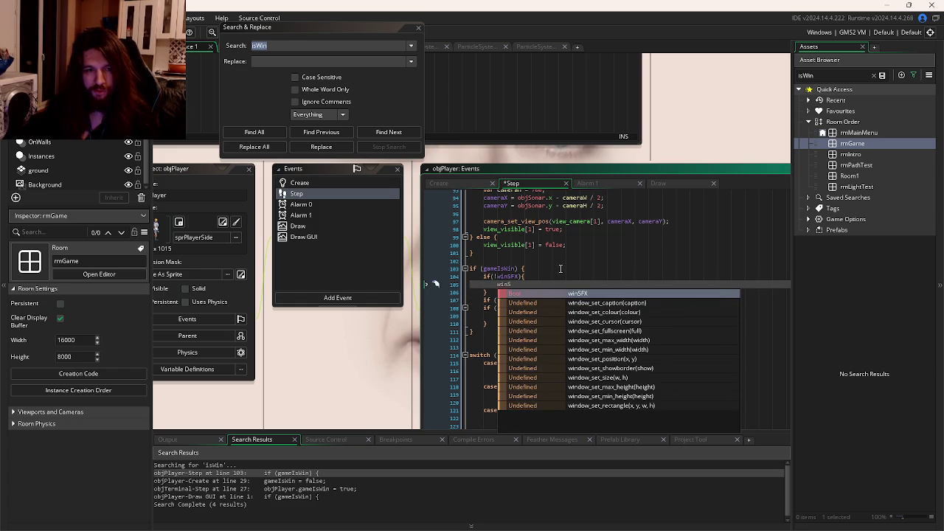
{"action": "key", "text": "Return"}
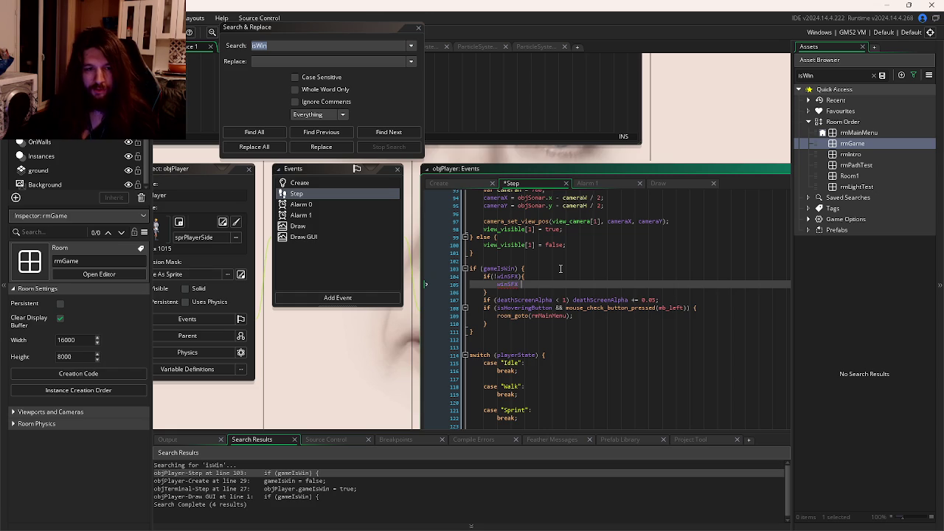
{"action": "type", "text": "= true;"}
Add audio_play_sound(sndOutroAmbient, 1, false) in that block, then save and run with F5
{"action": "key", "text": "Return"}
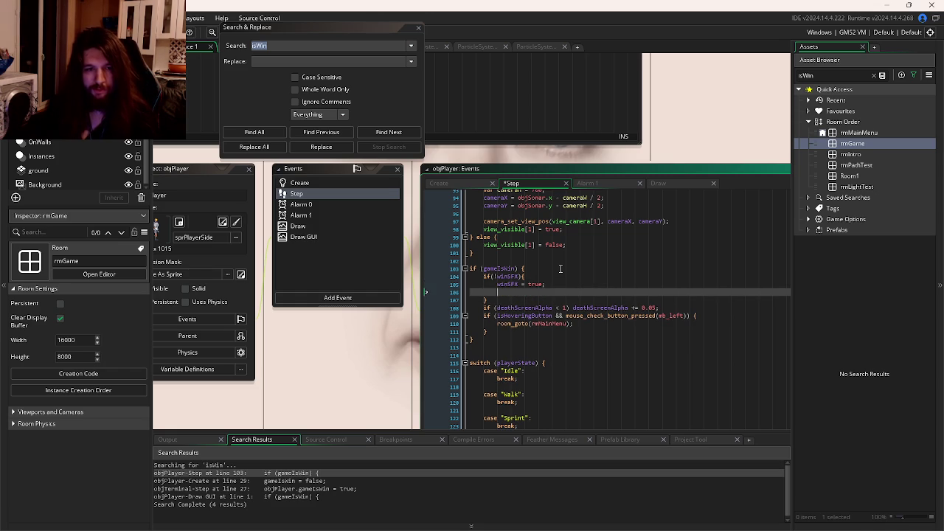
{"action": "type", "text": "audio_pl"}
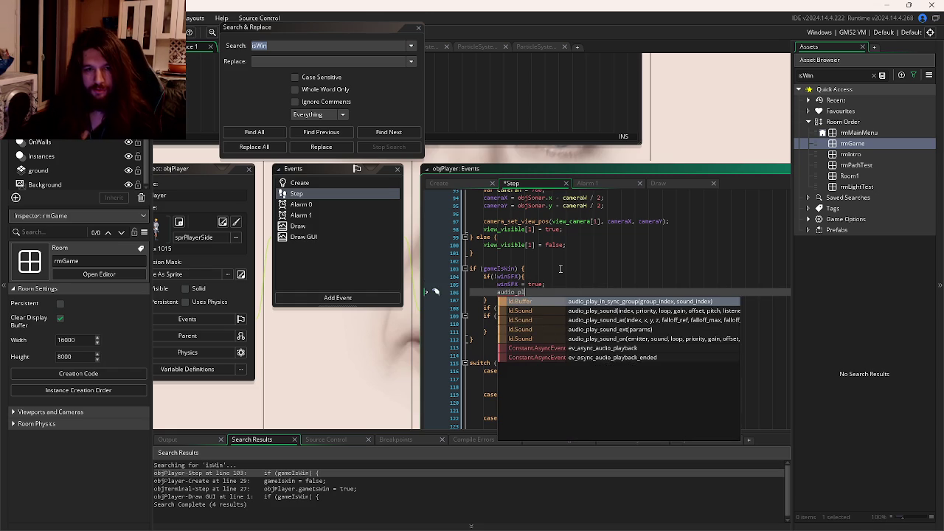
{"action": "key", "text": "Down"}
{"action": "key", "text": "Return"}
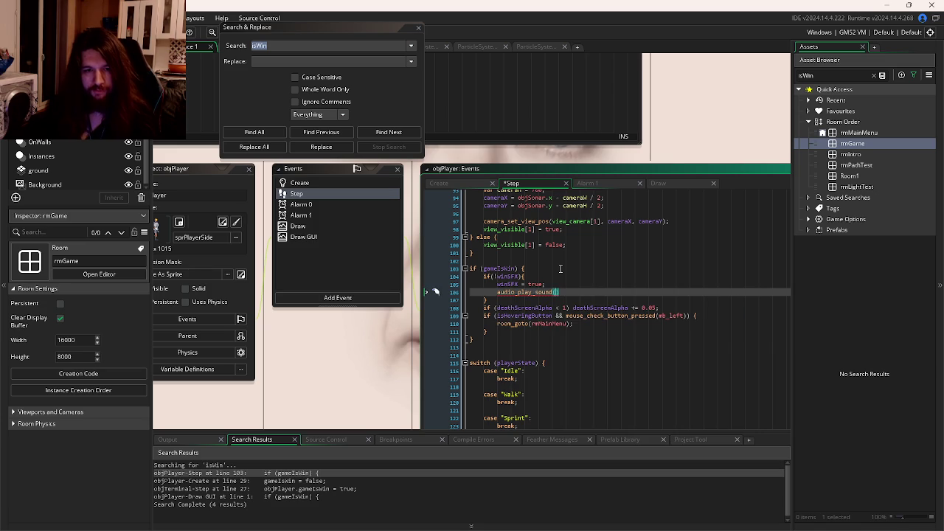
{"action": "type", "text": "sndOutroAmbient, 1, fals"}
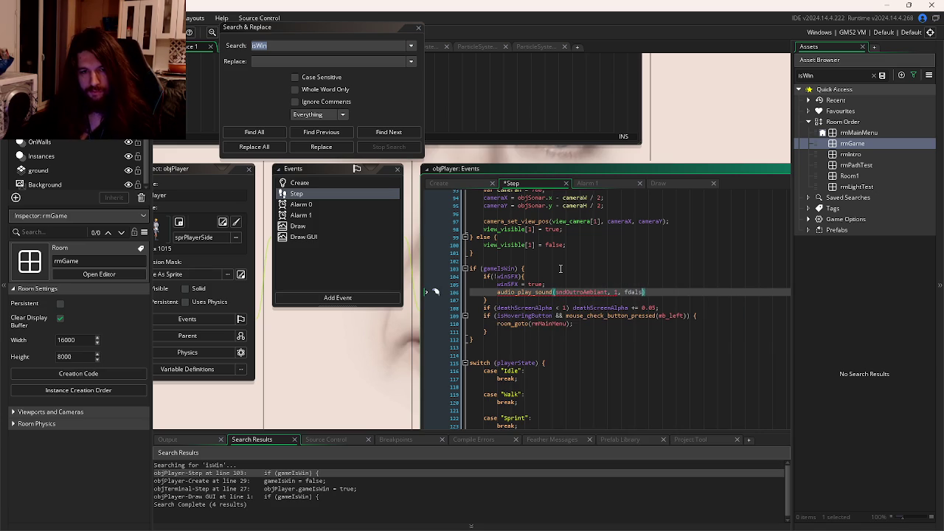
{"action": "type", "text": "e)"}
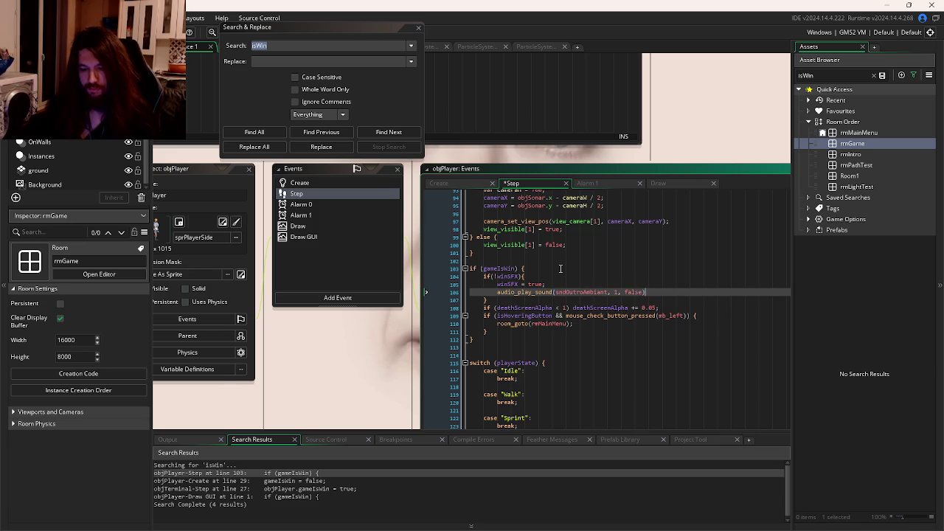
{"action": "type", "text": ";"}
{"action": "key", "text": "F5"}
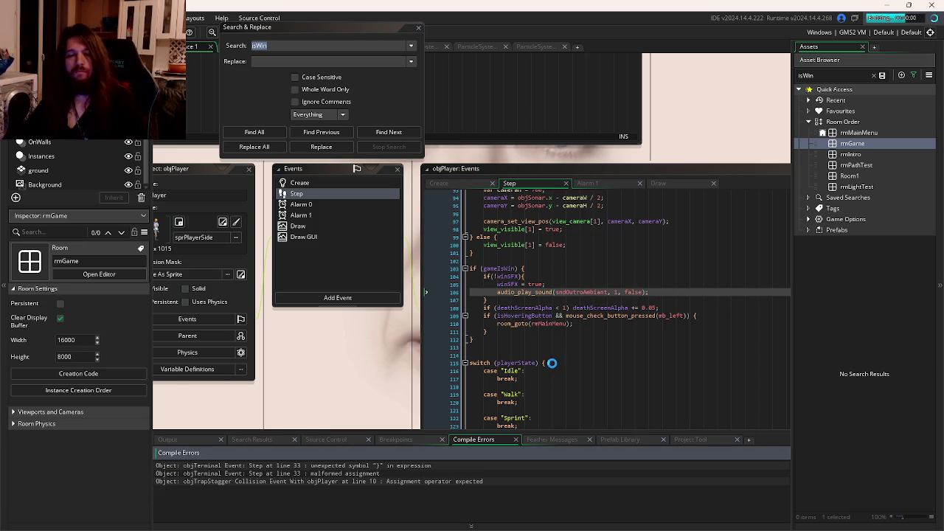
Jump to the objTerminal compile error and inspect the braces around lines 10–13 of its Step code
{"action": "double_click", "coordinate": [381, 467]}
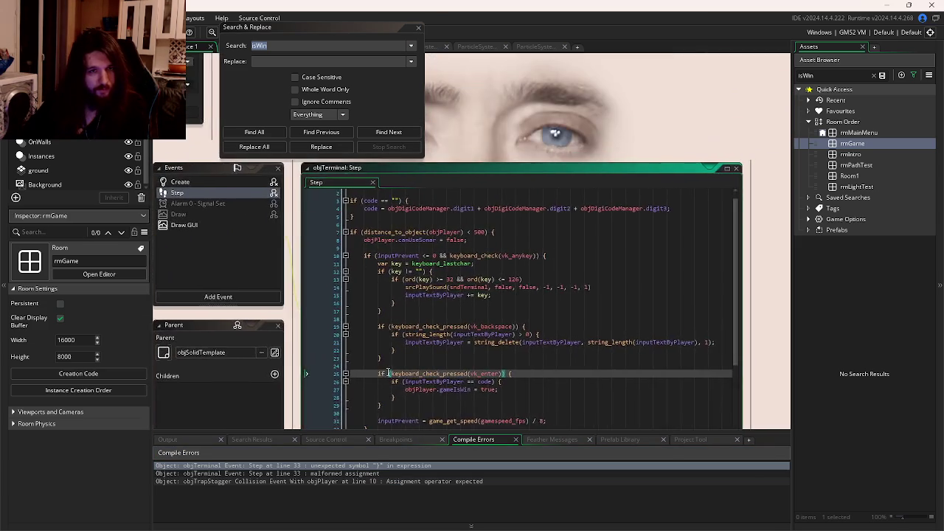
{"action": "double_click", "coordinate": [317, 466]}
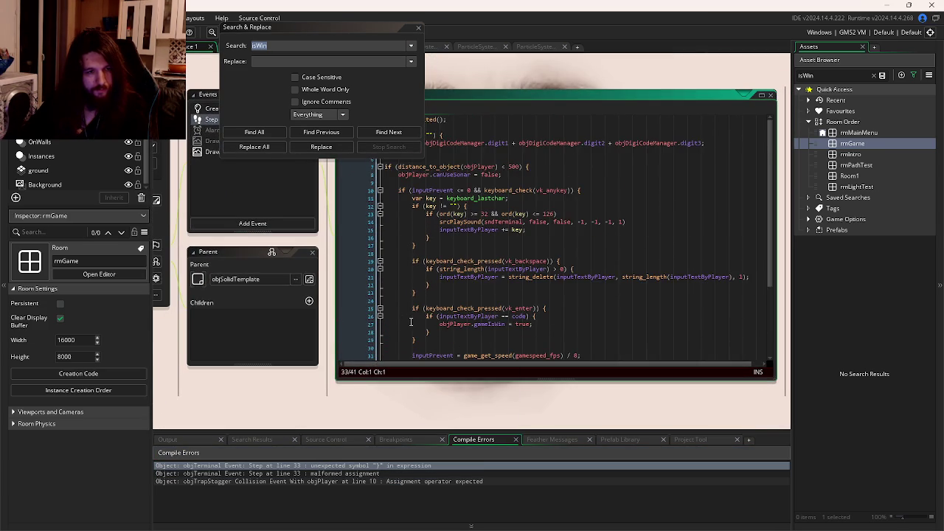
{"action": "left_click", "coordinate": [554, 248]}
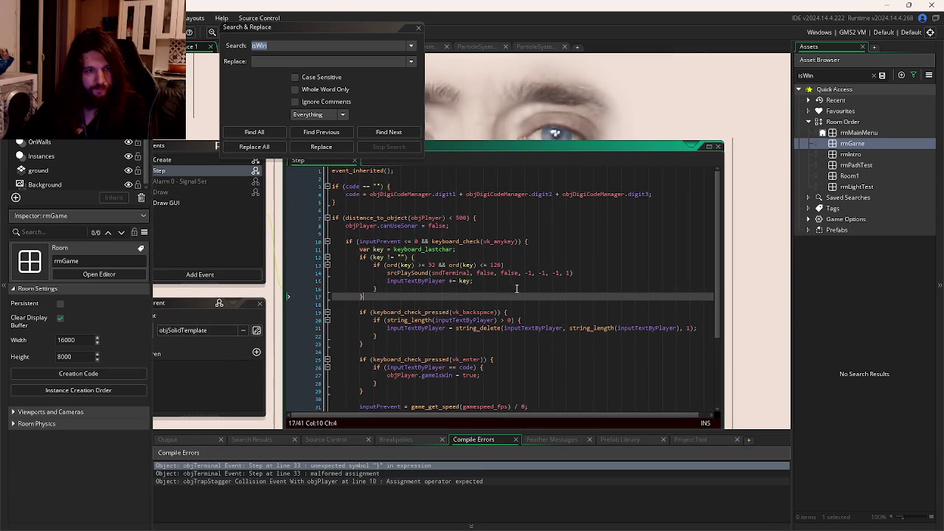
{"action": "left_click", "coordinate": [475, 218]}
{"action": "scroll", "coordinate": [478, 268], "scroll_direction": "down", "scroll_amount": 4}
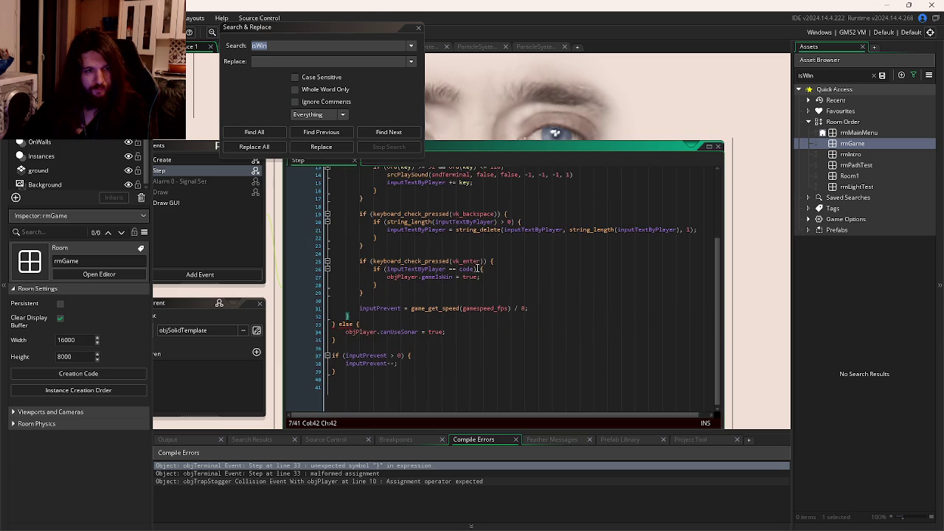
{"action": "left_click", "coordinate": [355, 316]}
{"action": "scroll", "coordinate": [360, 320], "scroll_direction": "up", "scroll_amount": 3}
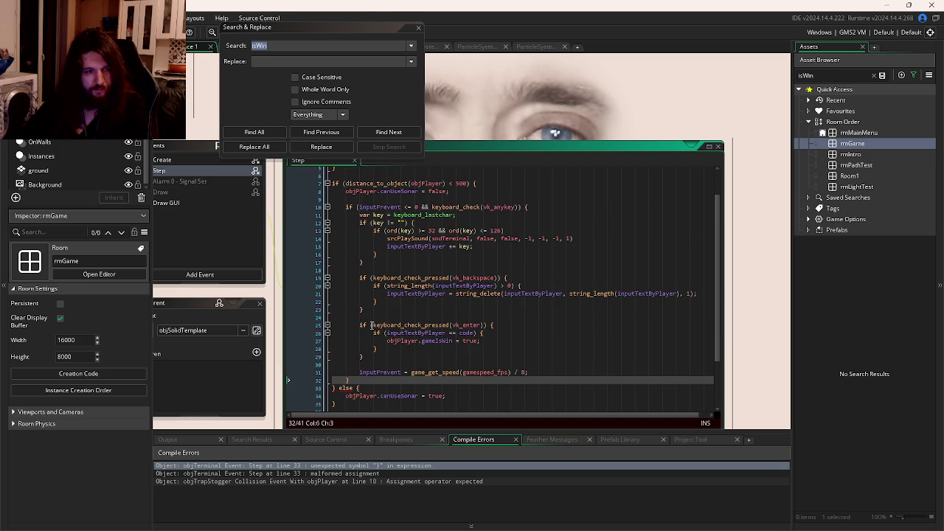
{"action": "left_click", "coordinate": [526, 206]}
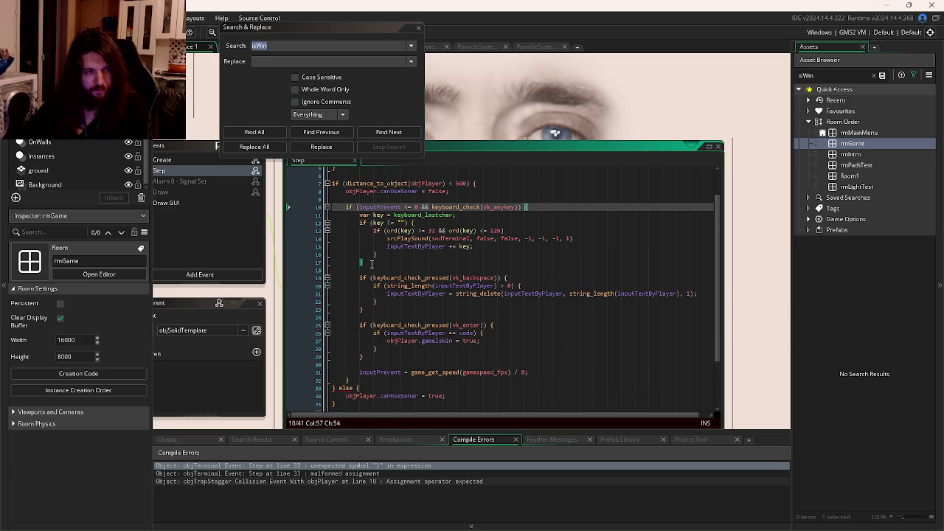
{"action": "left_click", "coordinate": [412, 223]}
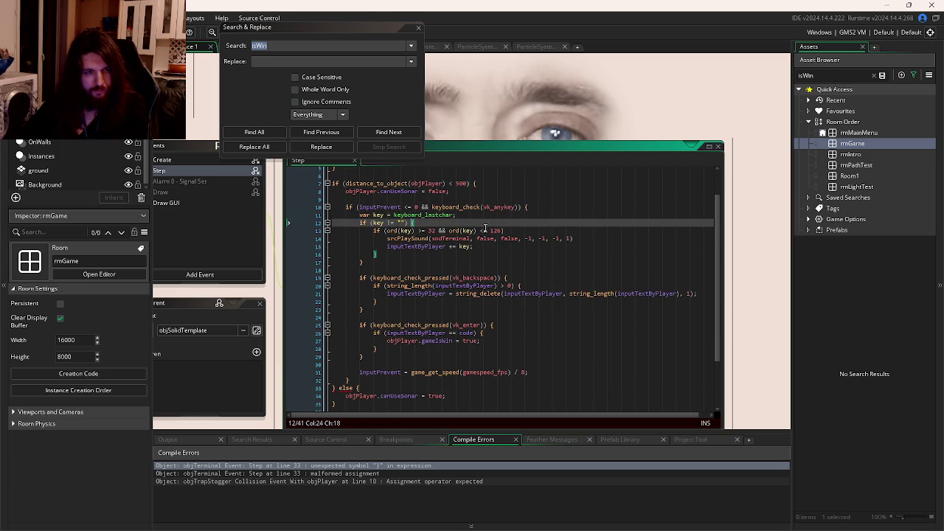
Add the missing '{' at the end of line 13 and save
{"action": "left_click", "coordinate": [509, 231]}
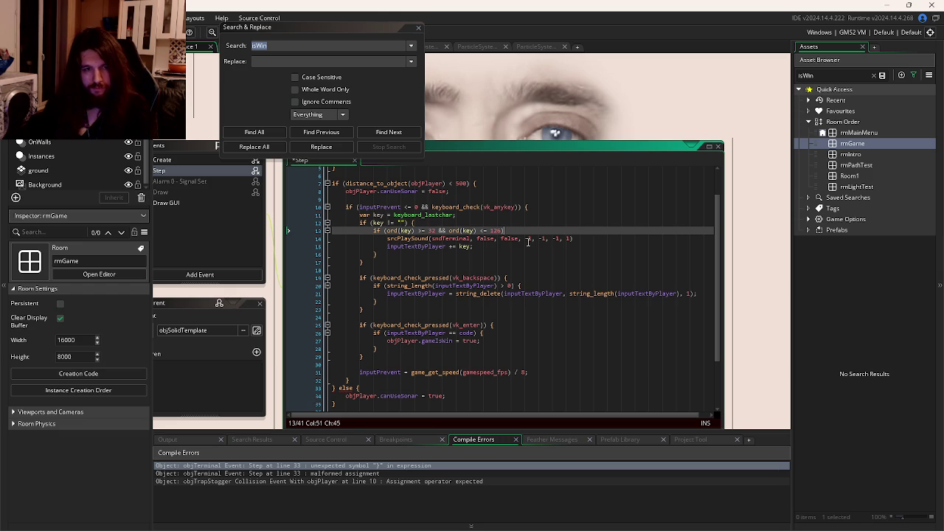
{"action": "type", "text": "{"}
{"action": "left_click", "coordinate": [506, 230]}
{"action": "key", "text": "ctrl+s"}
{"action": "key", "text": "Left"}
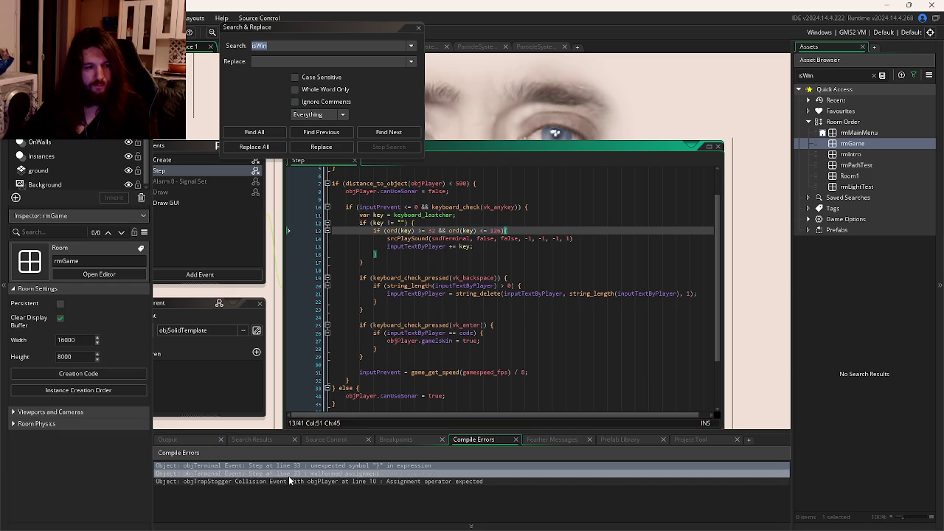
Open objTrapStagger's collision code from its error, then build and run the game
{"action": "double_click", "coordinate": [289, 481]}
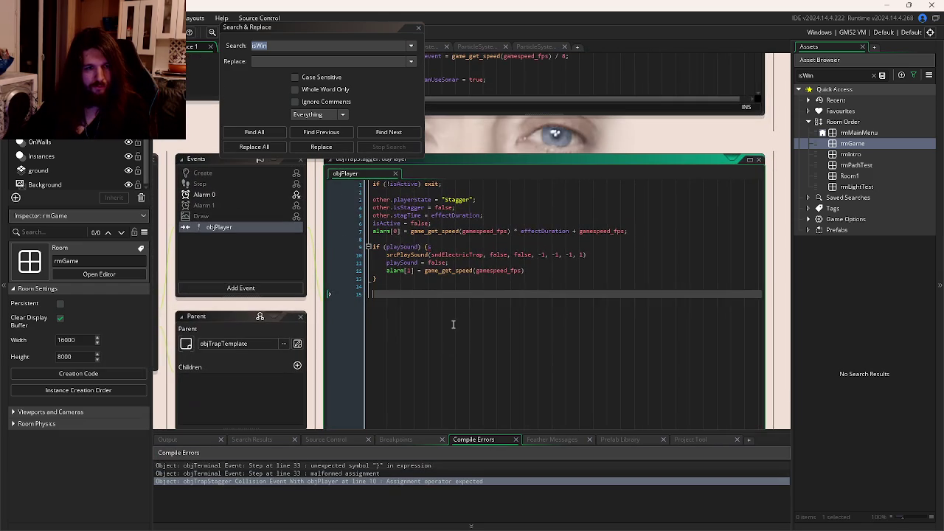
{"action": "left_click", "coordinate": [437, 247]}
{"action": "key", "text": "F5"}
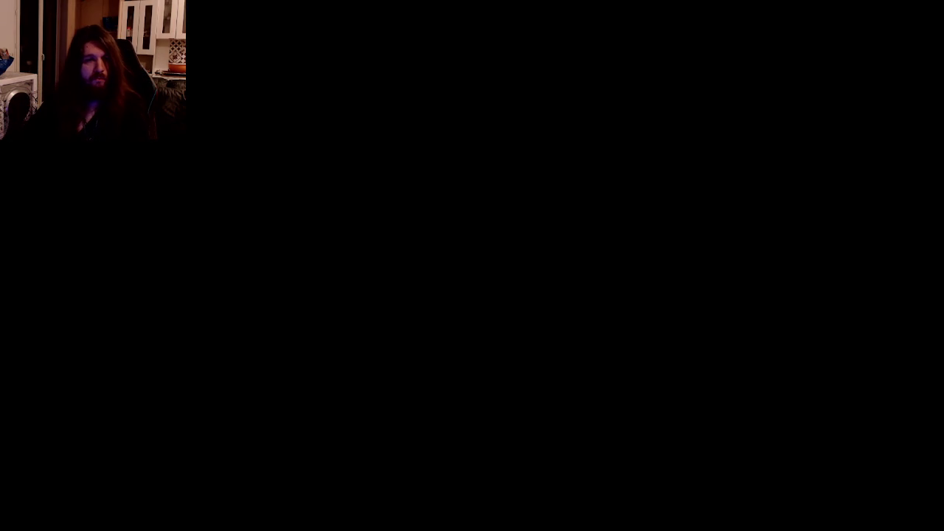
Leave the running game to check the Windows volume mixer, then return to the game
{"action": "key", "text": "alt+Tab"}
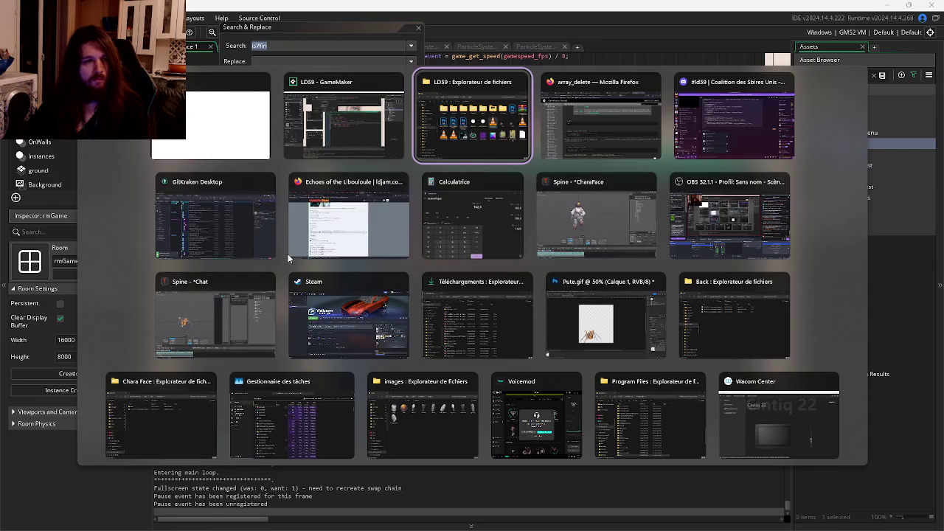
{"action": "key", "text": "alt+Tab"}
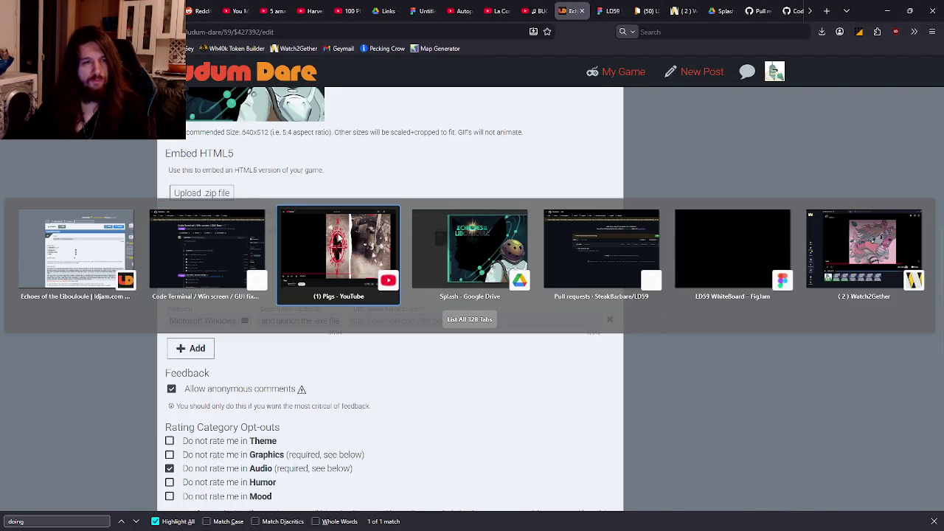
{"action": "key", "text": "alt+Tab"}
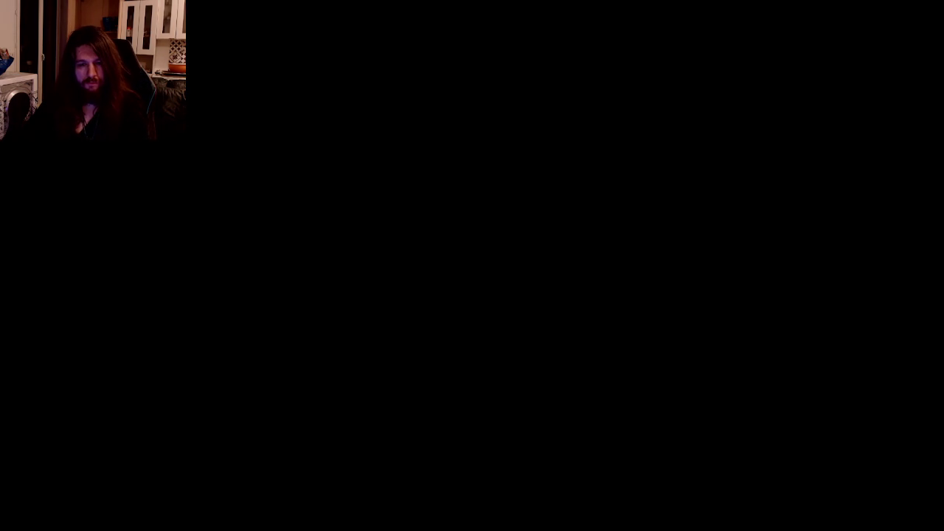
{"action": "key", "text": "super"}
{"action": "right_click", "coordinate": [889, 520]}
{"action": "left_click", "coordinate": [849, 474]}
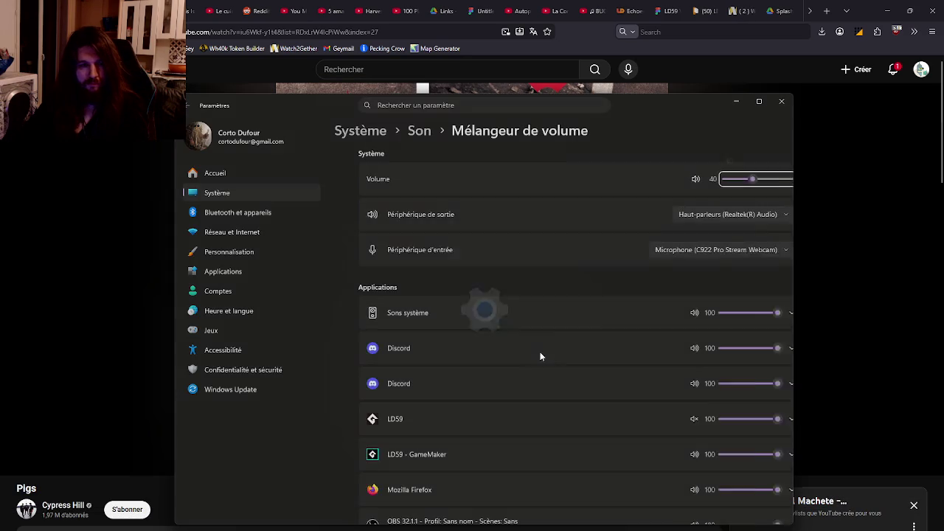
{"action": "scroll", "coordinate": [553, 317], "scroll_direction": "down", "scroll_amount": 3}
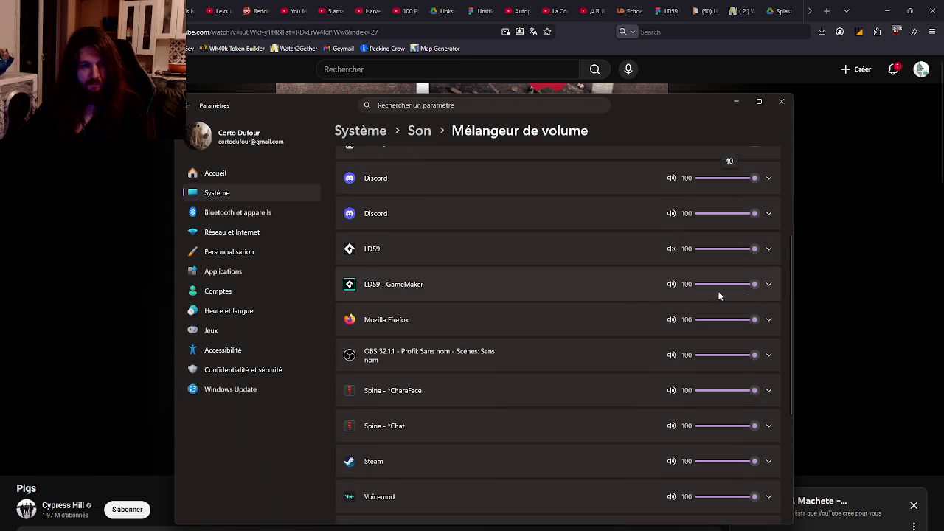
{"action": "key", "text": "alt+Tab"}
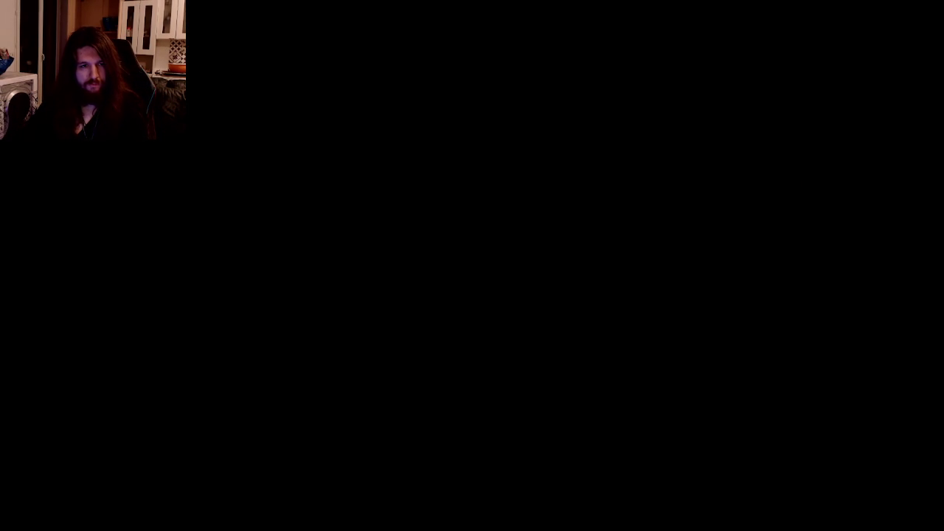
Walk the character right past the green pod and raise the system volume to 50
{"action": "key", "text": "d"}
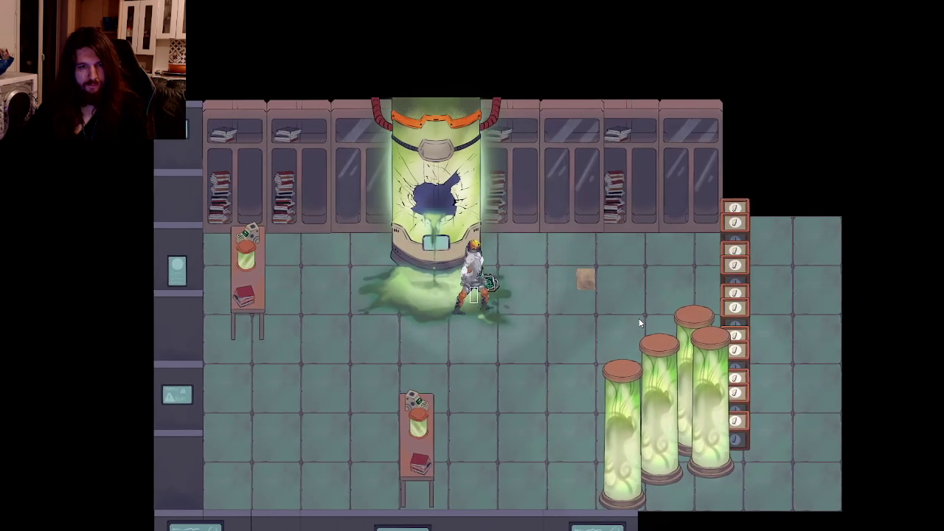
{"action": "key", "text": "d"}
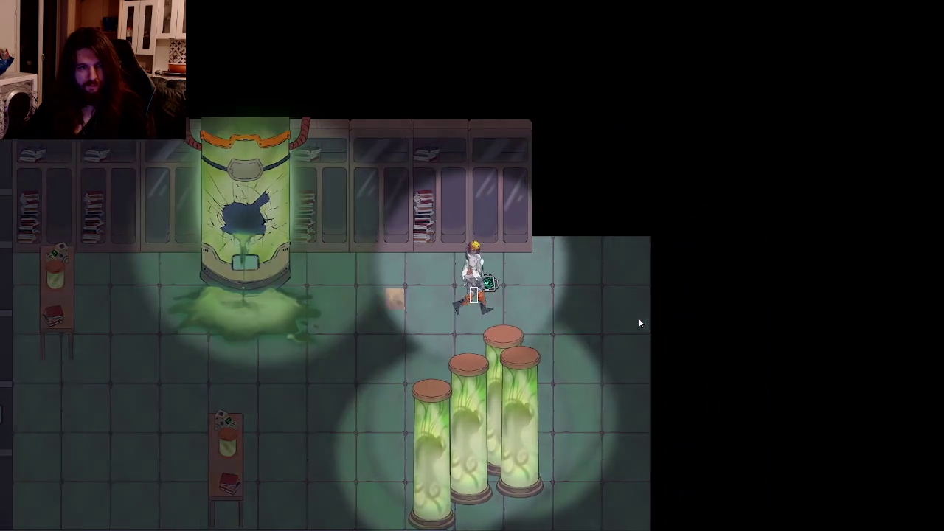
{"action": "key", "text": "XF86AudioLowerVolume"}
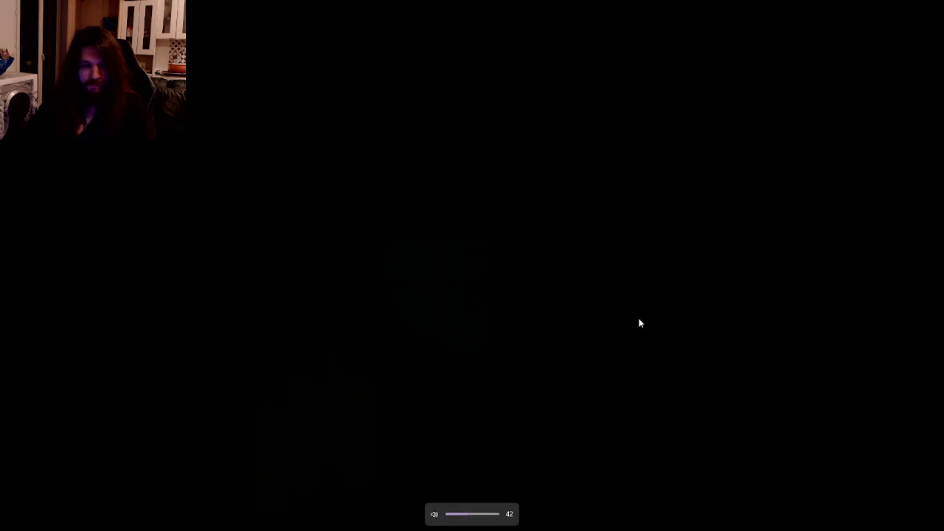
{"action": "key", "text": "XF86AudioRaiseVolume"}
{"action": "key", "text": "d"}
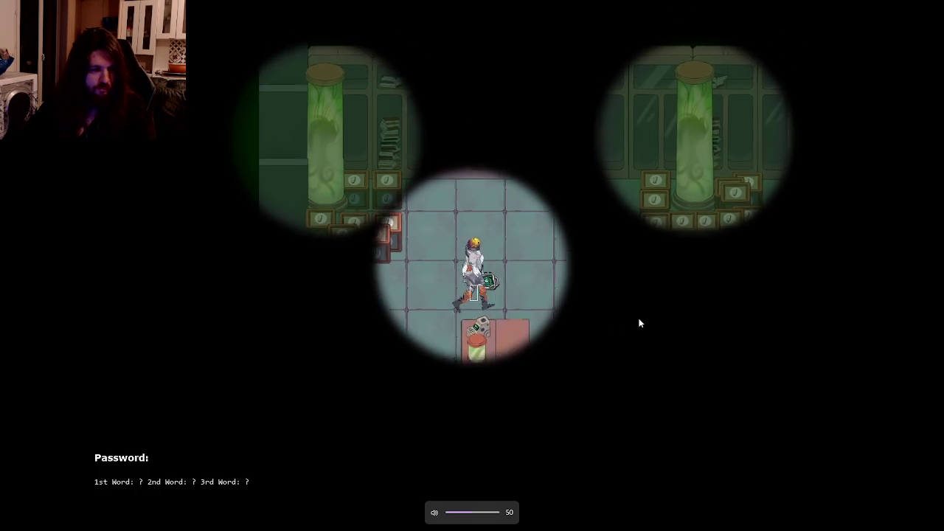
Explore the dark lab, walking down past the purple pipe and up toward the crates
{"action": "key", "text": "d"}
{"action": "key", "text": "s"}
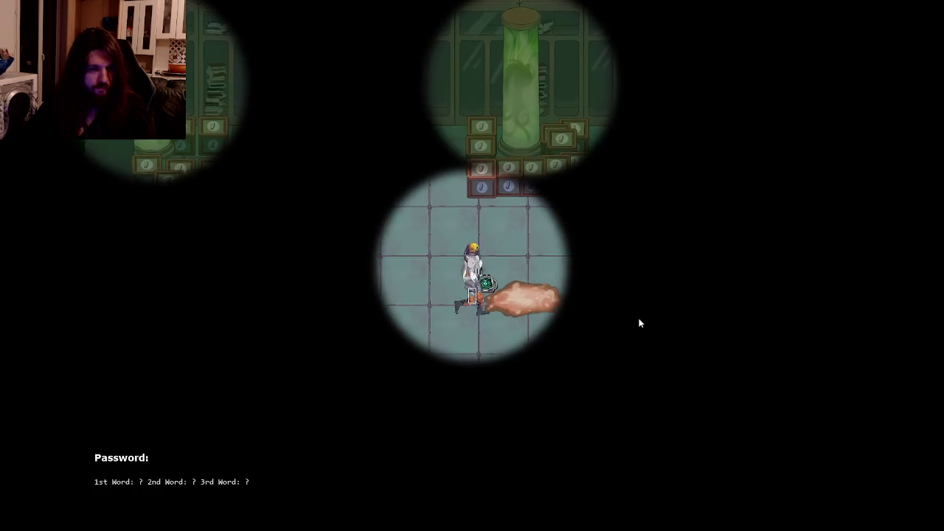
{"action": "key", "text": "s"}
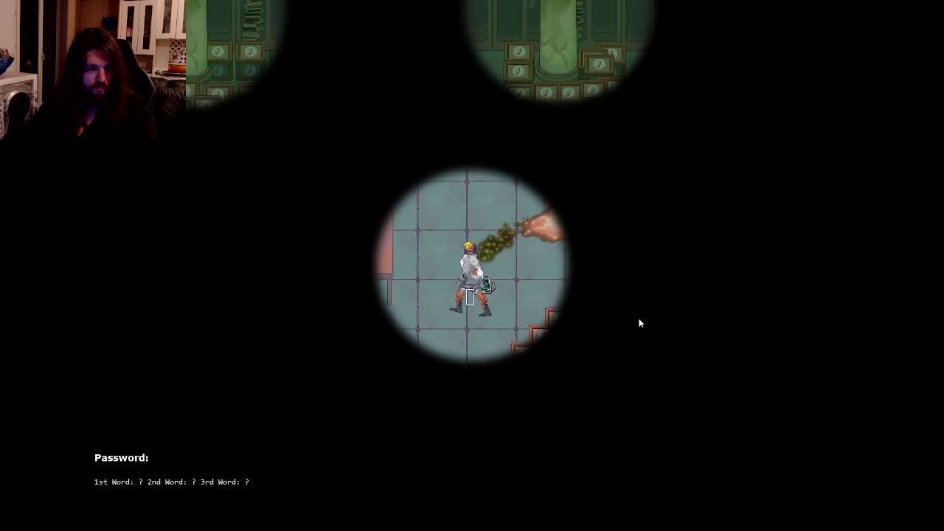
{"action": "key", "text": "d"}
{"action": "key", "text": "s"}
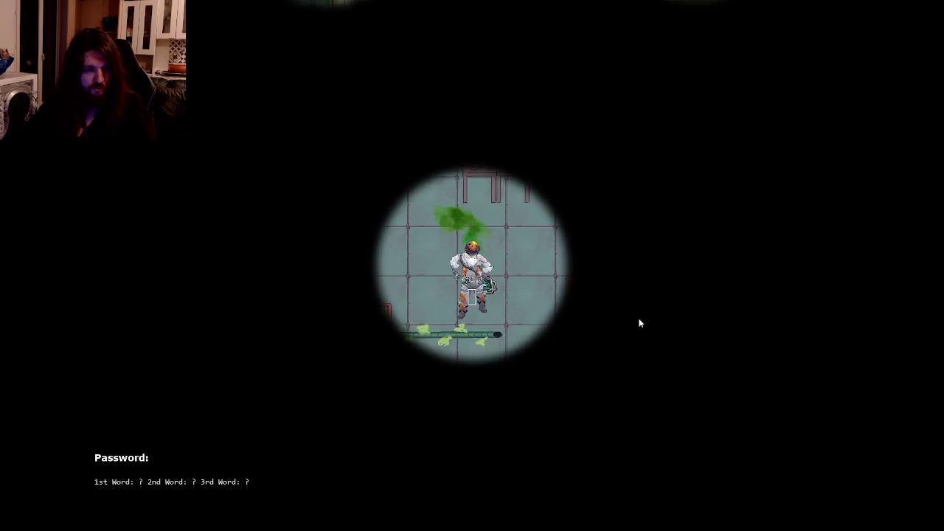
{"action": "key", "text": "s"}
{"action": "key", "text": "s"}
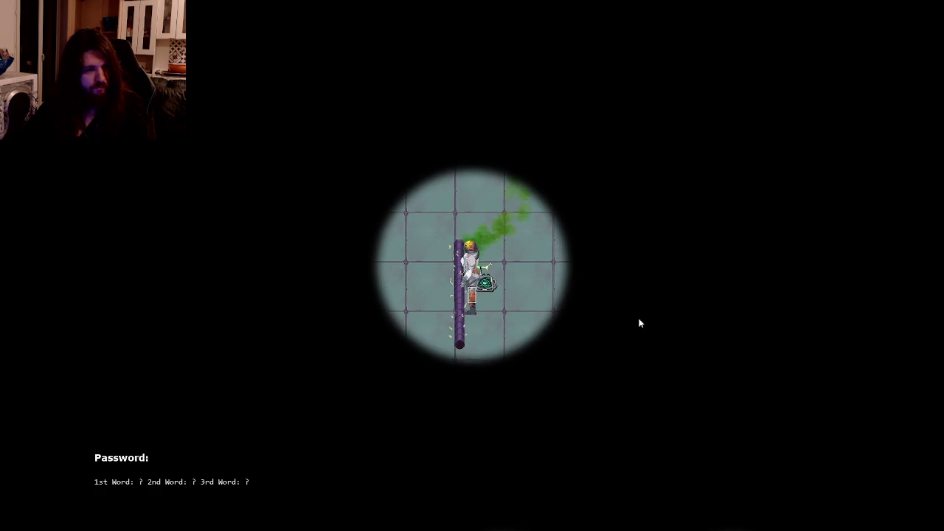
{"action": "key", "text": "d"}
{"action": "key", "text": "w"}
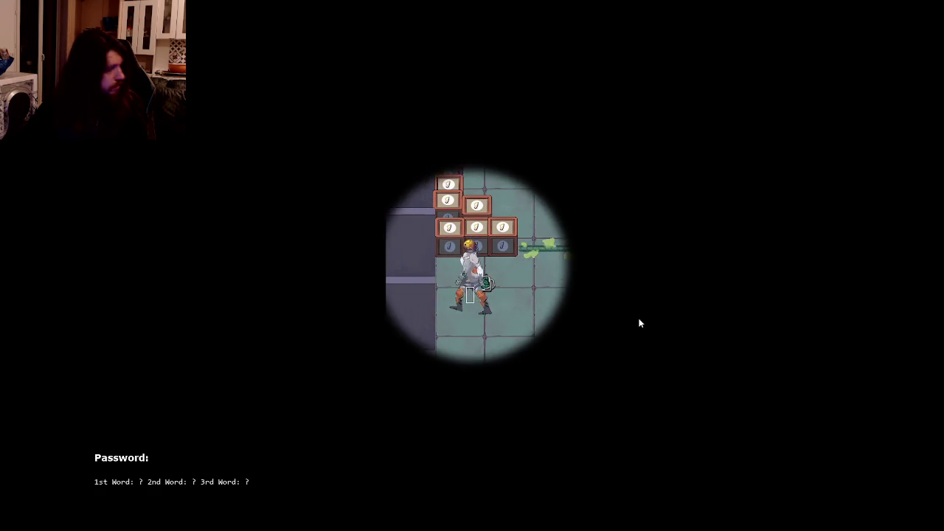
{"action": "key", "text": "a"}
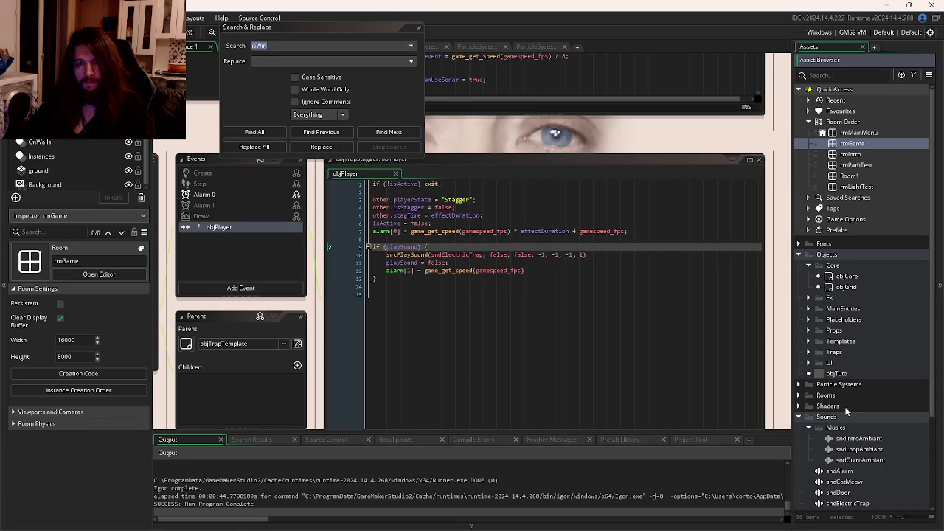
Preview the sndIntroAmbiant sound, skipping playback through to its end
{"action": "scroll", "coordinate": [848, 362], "scroll_direction": "down", "scroll_amount": 3}
{"action": "scroll", "coordinate": [849, 362], "scroll_direction": "down", "scroll_amount": 1}
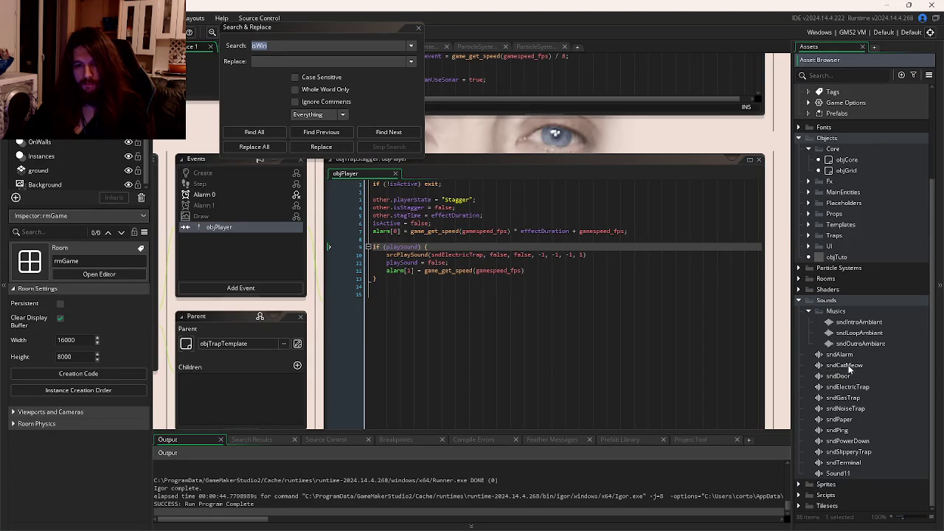
{"action": "double_click", "coordinate": [858, 321]}
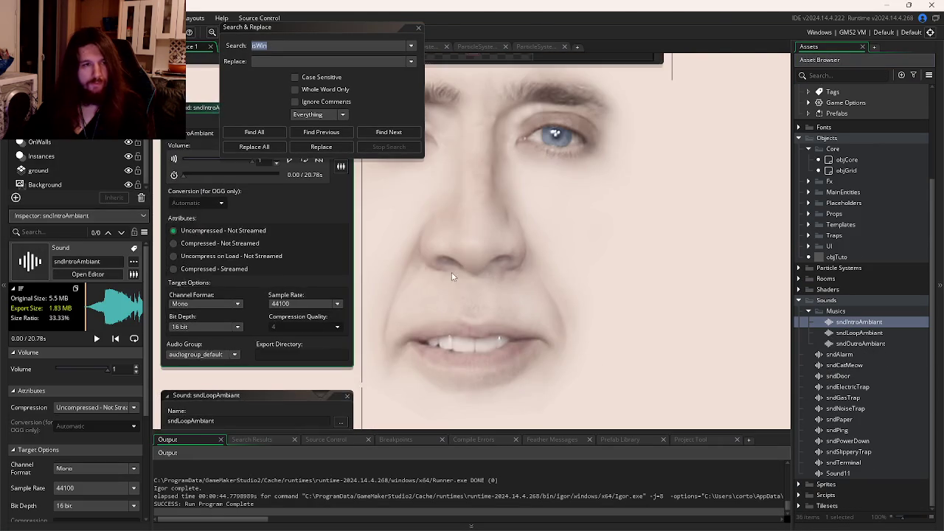
{"action": "left_click", "coordinate": [411, 240]}
{"action": "left_click", "coordinate": [329, 255]}
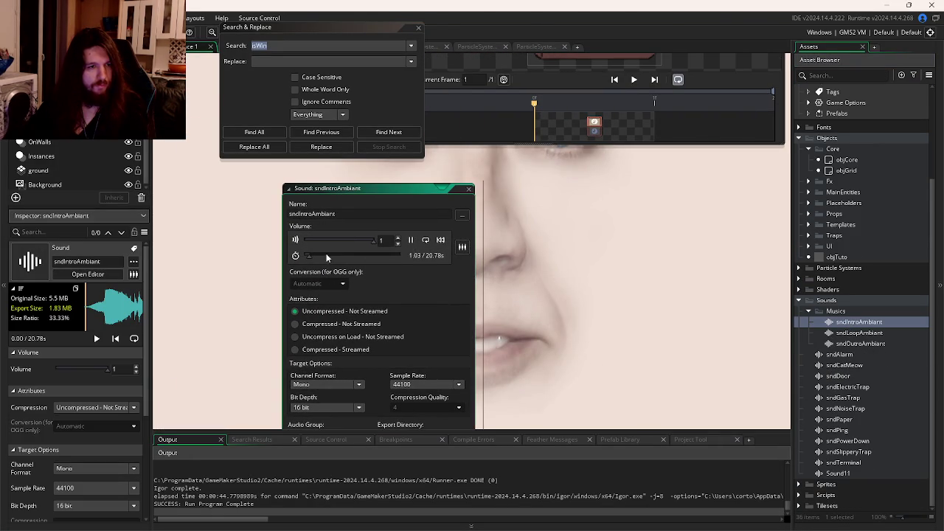
{"action": "left_click", "coordinate": [316, 255]}
{"action": "left_click", "coordinate": [348, 255]}
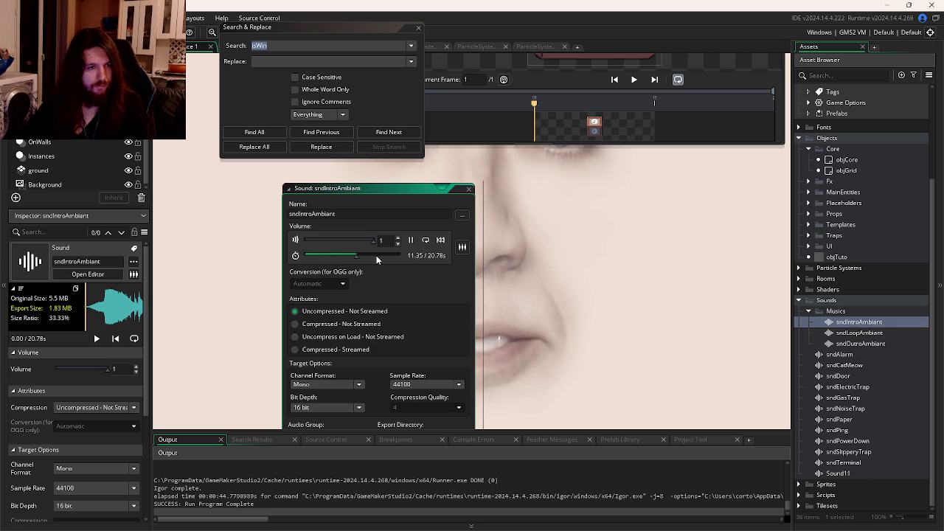
{"action": "left_click", "coordinate": [378, 256]}
{"action": "left_click", "coordinate": [398, 255]}
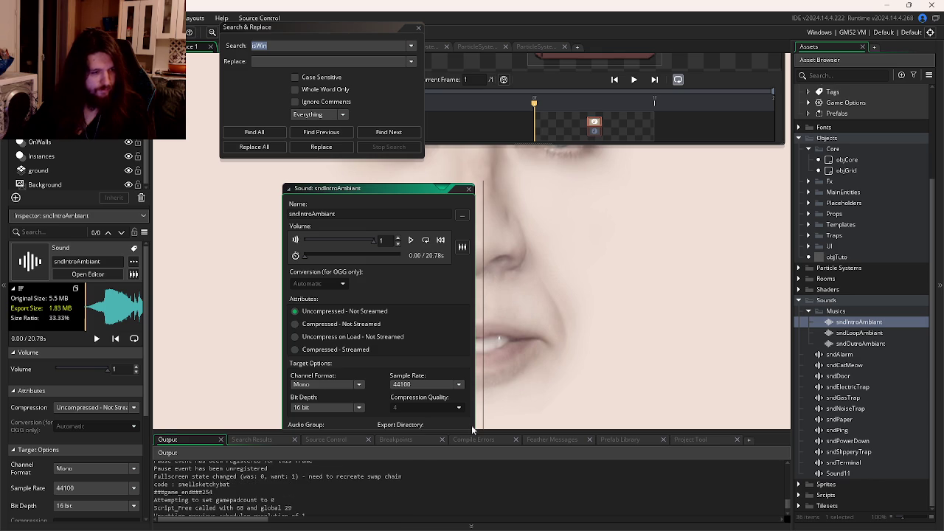
Return to the objTrapStagger code and build and run the game
{"action": "left_click_drag", "start_coordinate": [603, 314], "coordinate": [497, 338]}
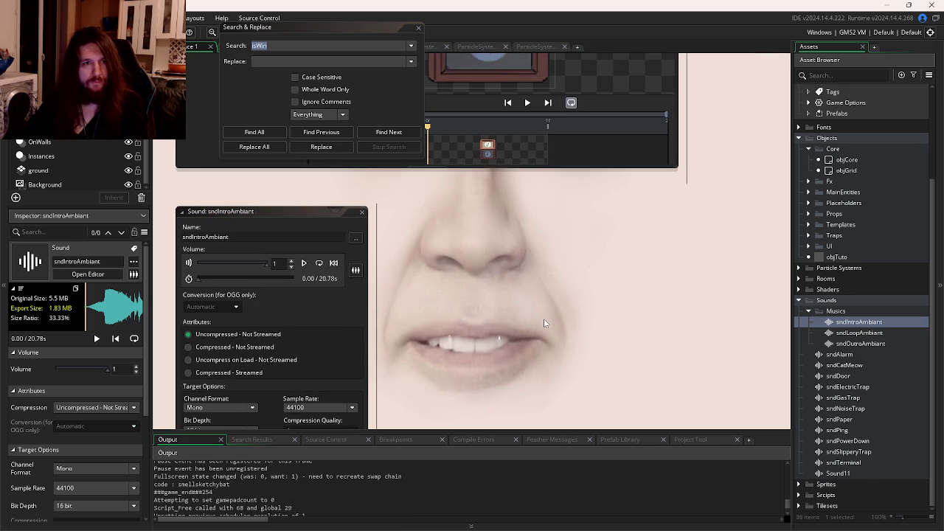
{"action": "key", "text": "ctrl+Tab"}
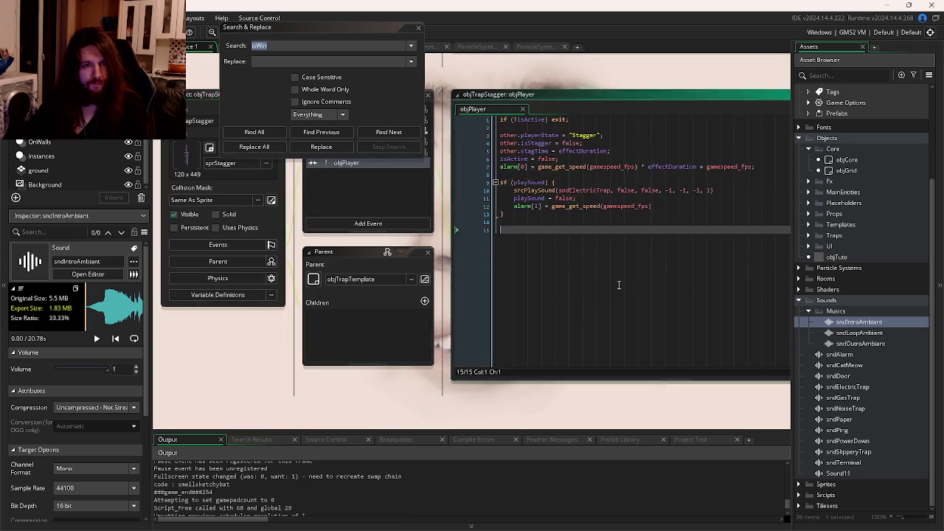
{"action": "key", "text": "F5"}
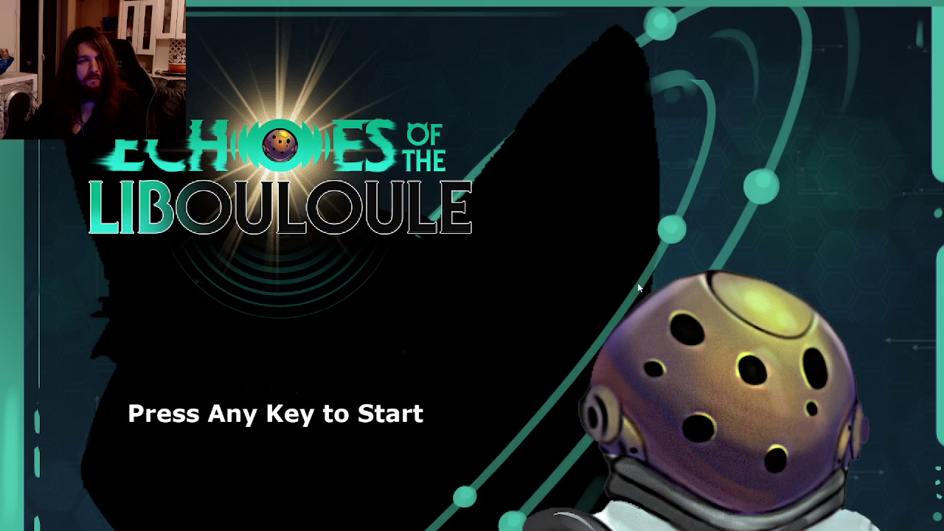
Start the game from the title screen and walk the character up and right in the lab
{"action": "key", "text": "Return"}
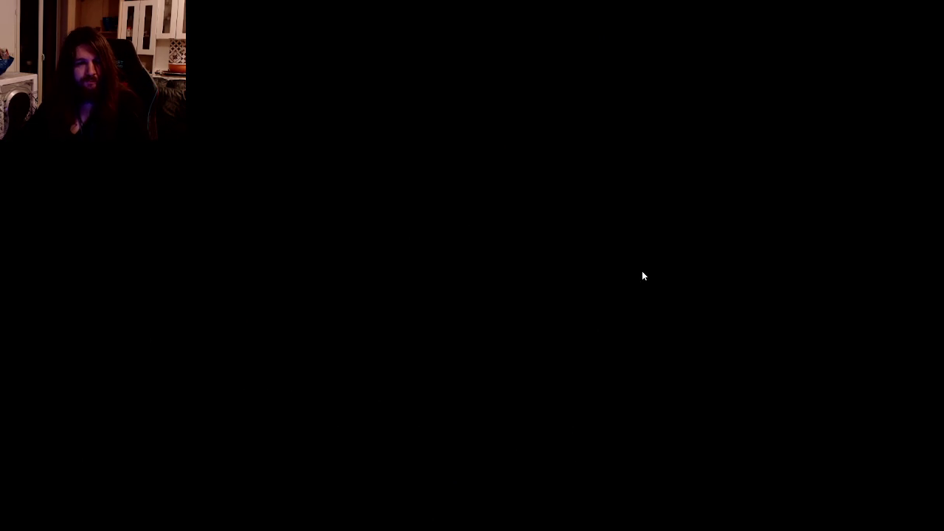
{"action": "key", "text": "w"}
{"action": "key", "text": "d"}
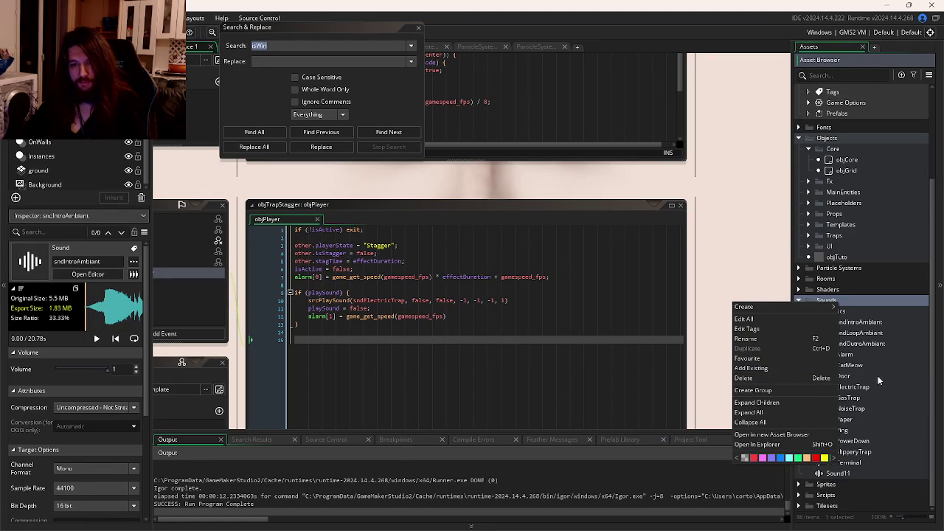
Collapse the Objects and Sounds folders and create a new asset group named CUL
{"action": "left_click", "coordinate": [874, 397]}
{"action": "scroll", "coordinate": [834, 295], "scroll_direction": "up", "scroll_amount": 3}
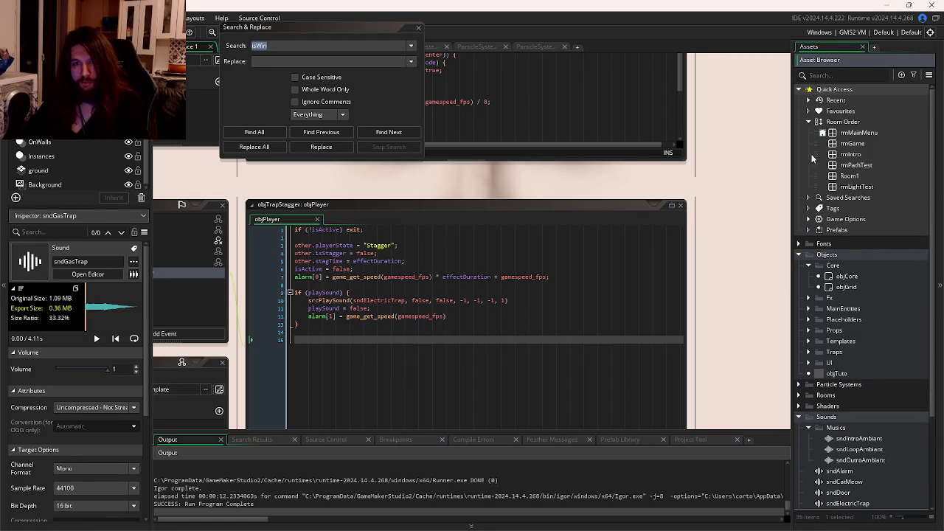
{"action": "left_click", "coordinate": [800, 255]}
{"action": "left_click", "coordinate": [800, 299]}
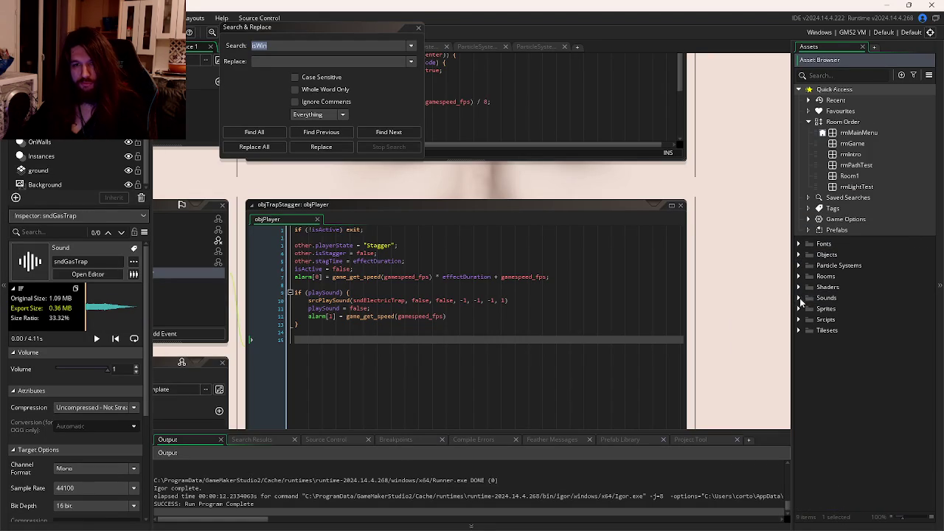
{"action": "right_click", "coordinate": [832, 371]}
{"action": "mouse_move", "coordinate": [856, 373]}
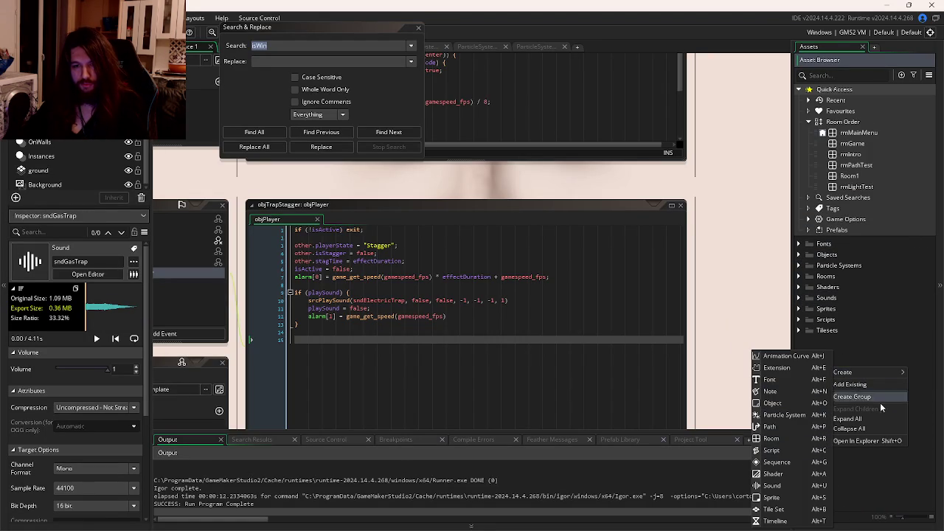
{"action": "left_click", "coordinate": [879, 398]}
{"action": "type", "text": "C"}
{"action": "key", "text": "Return"}
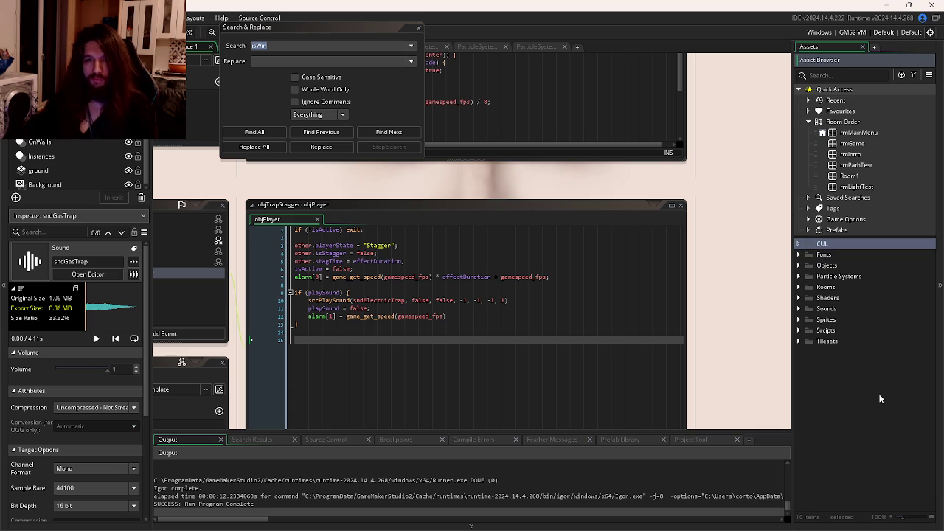
Move all 15 sounds into the CUL folder, undoing a mistaken move of Musics to the root
{"action": "left_click", "coordinate": [799, 309]}
{"action": "left_click", "coordinate": [832, 321]}
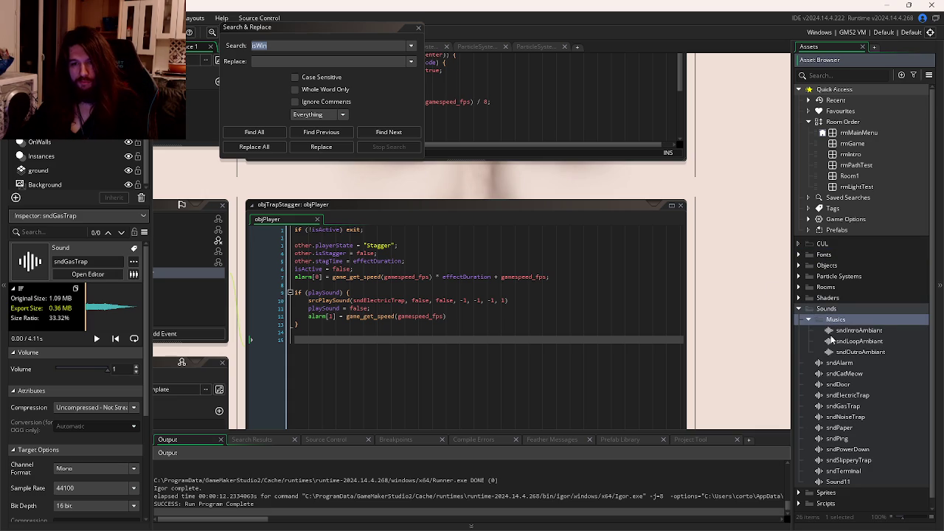
{"action": "left_click", "coordinate": [838, 481], "text": "shift"}
{"action": "left_click_drag", "start_coordinate": [841, 329], "coordinate": [827, 242]}
{"action": "key", "text": "ctrl+z"}
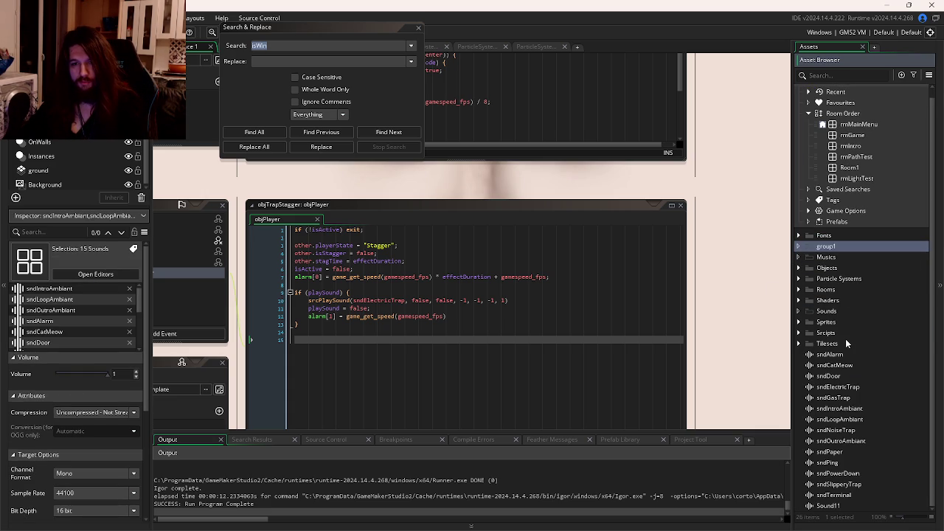
{"action": "key", "text": "ctrl+z"}
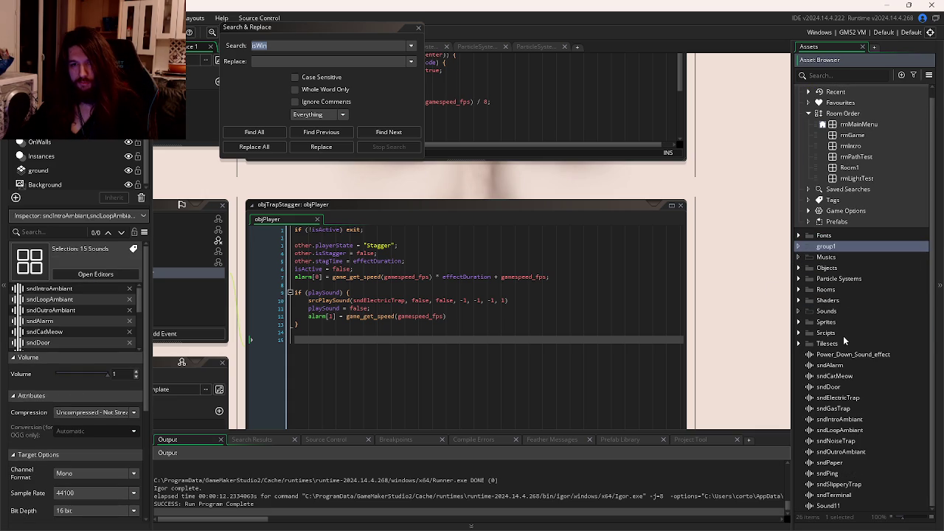
{"action": "key", "text": "ctrl+y"}
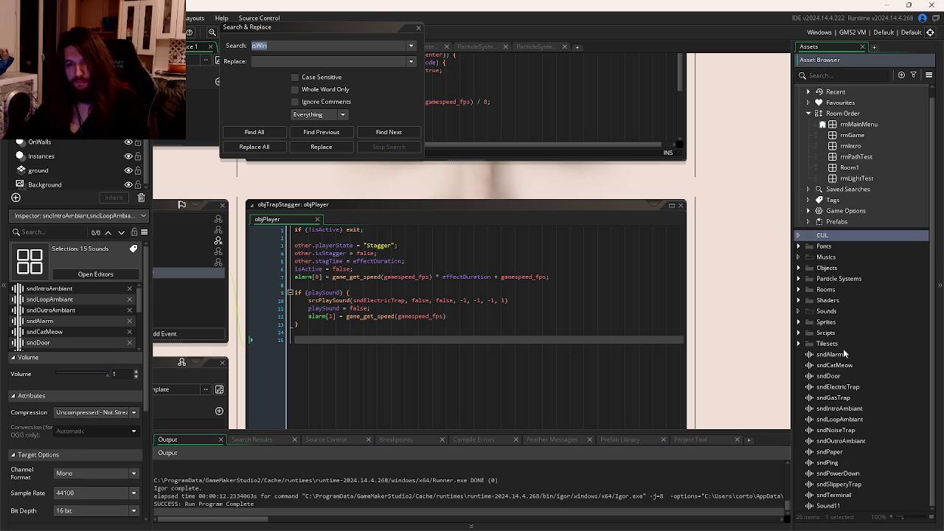
{"action": "left_click", "coordinate": [845, 356]}
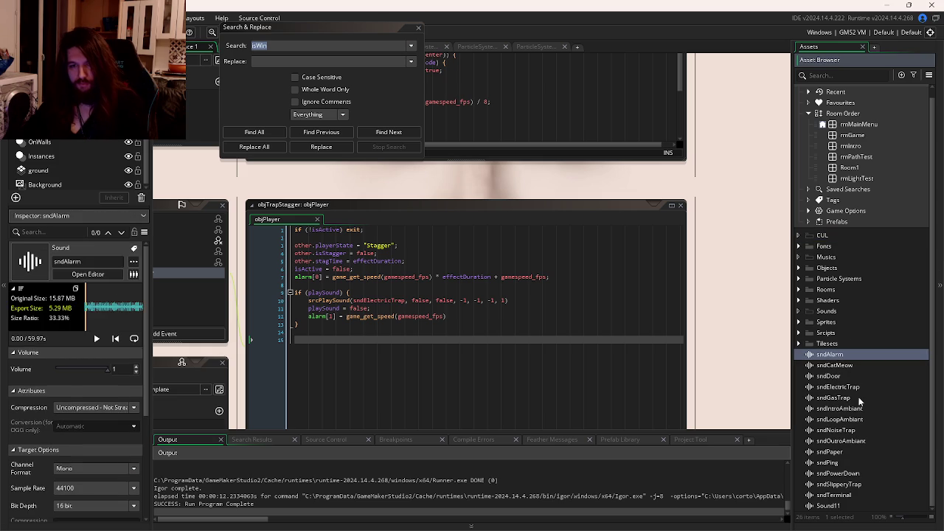
{"action": "left_click", "coordinate": [836, 506], "text": "shift"}
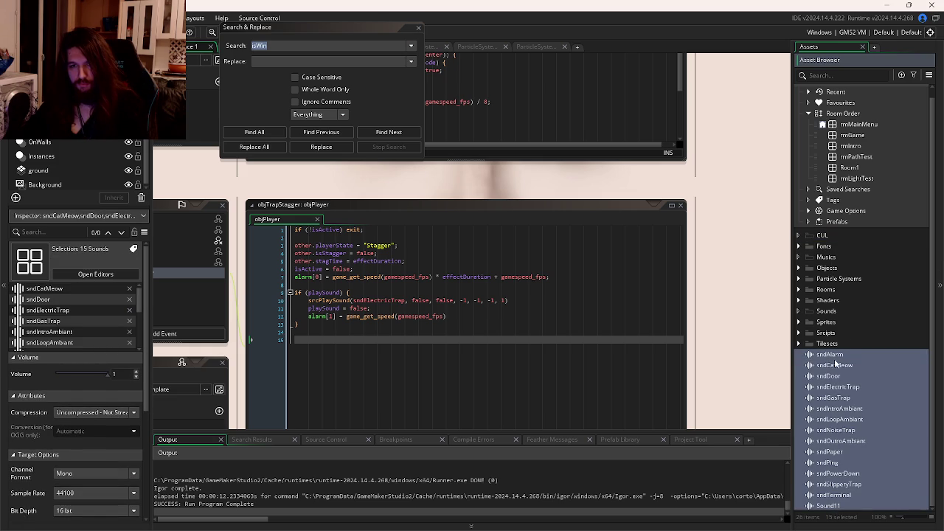
{"action": "left_click_drag", "start_coordinate": [832, 359], "coordinate": [826, 238]}
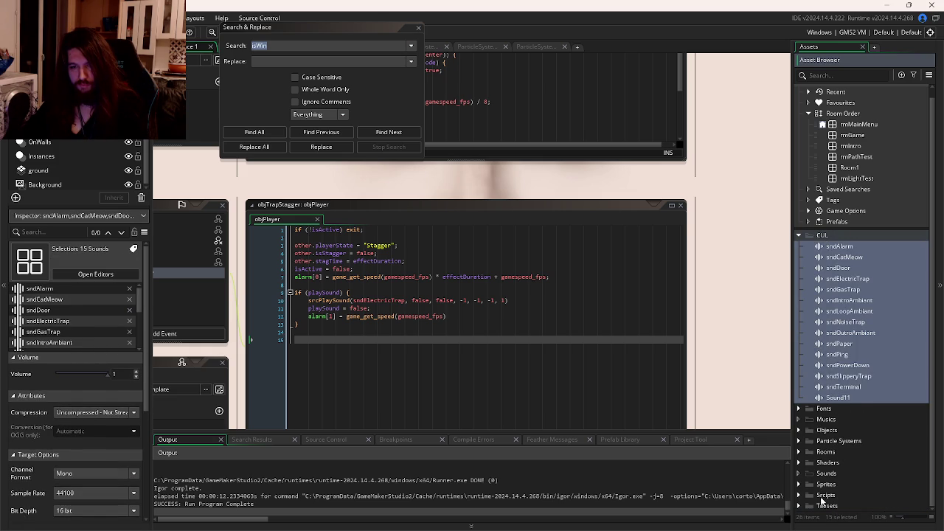
Inspect the Musics and Sounds folders and sndLoopAmbiant, then rebuild and run the game
{"action": "left_click", "coordinate": [811, 422]}
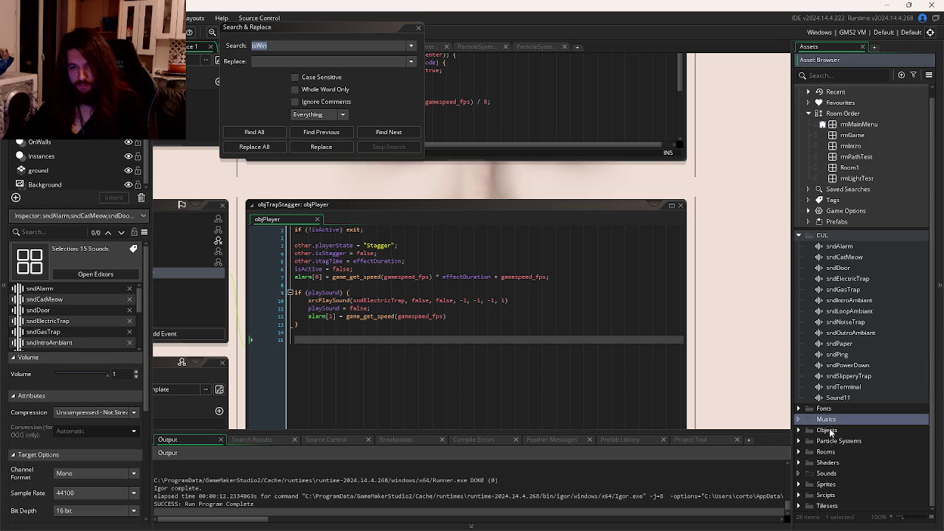
{"action": "left_click", "coordinate": [826, 451]}
{"action": "left_click", "coordinate": [828, 462]}
{"action": "left_click", "coordinate": [827, 472]}
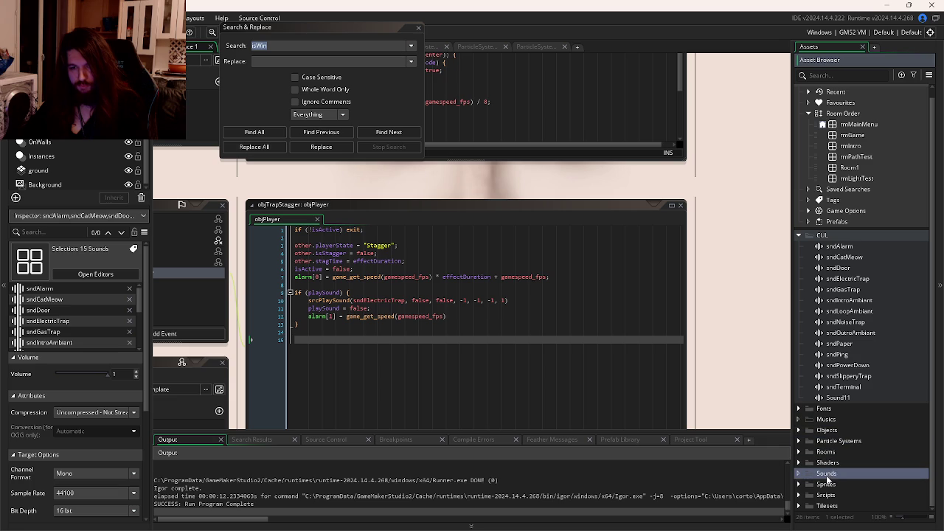
{"action": "left_click", "coordinate": [826, 421]}
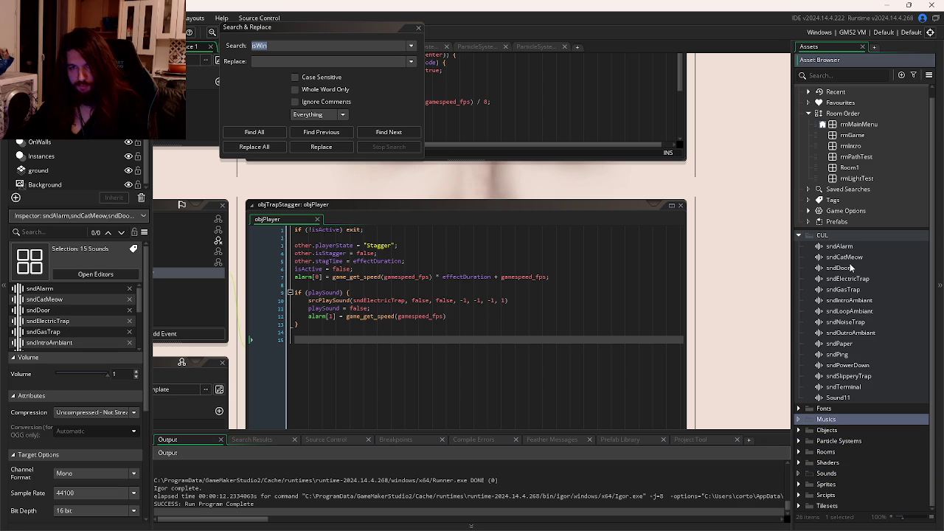
{"action": "left_click", "coordinate": [859, 312]}
{"action": "key", "text": "F5"}
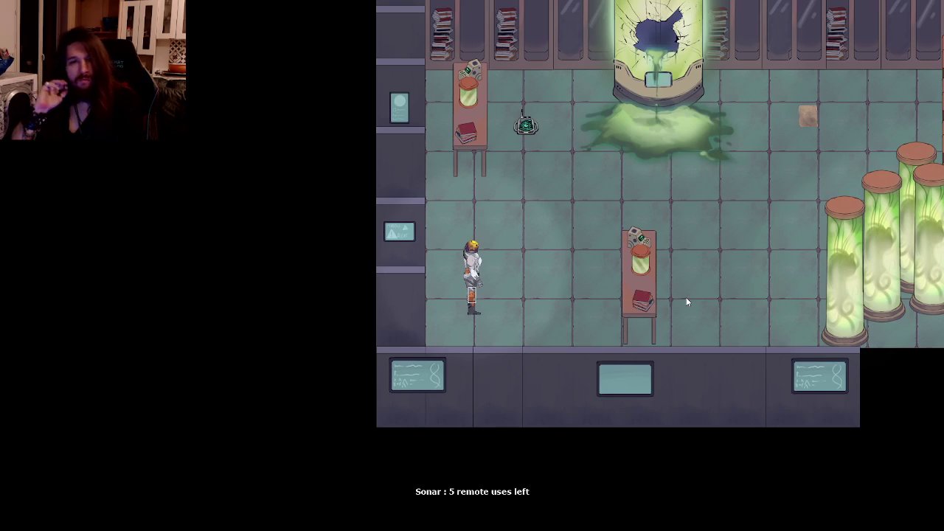
Walk the character to the sonar device and onward through the darkened lab
{"action": "key", "text": "w"}
{"action": "key", "text": "d"}
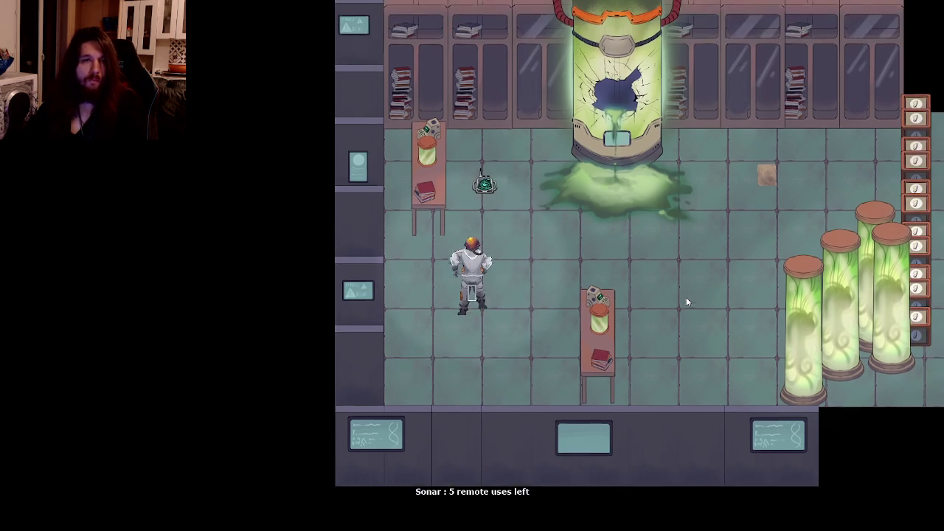
{"action": "key", "text": "d"}
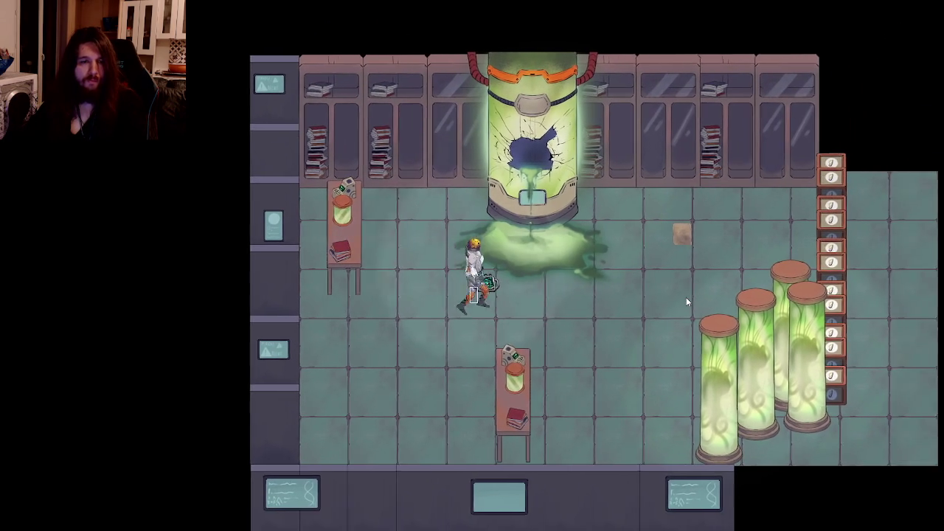
{"action": "key", "text": "d"}
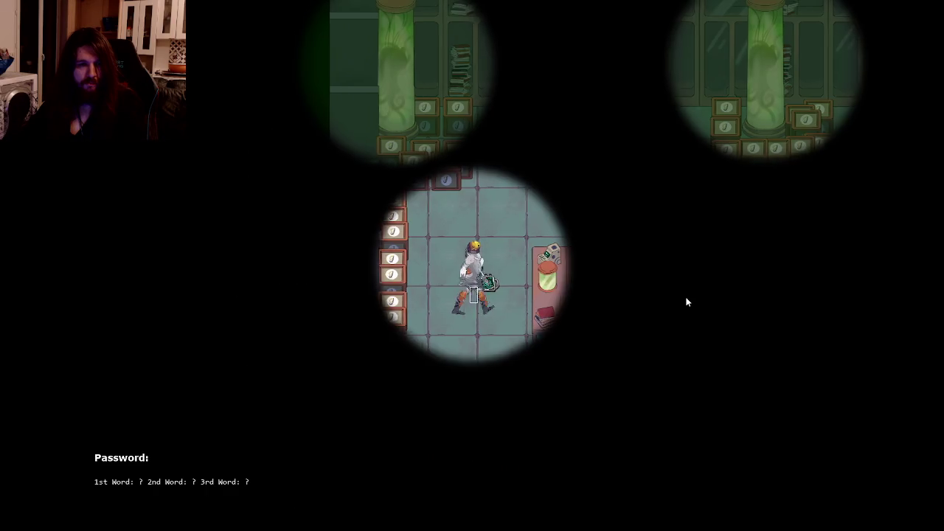
{"action": "key", "text": "s"}
{"action": "key", "text": "d"}
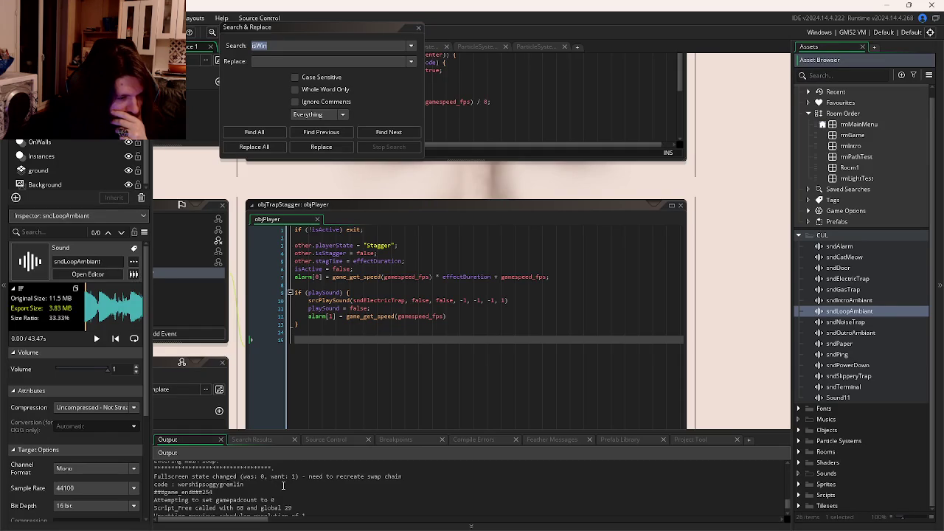
Move the 15 sounds out of CUL back into the Sounds folder
{"action": "scroll", "coordinate": [283, 485], "scroll_direction": "down", "scroll_amount": 10}
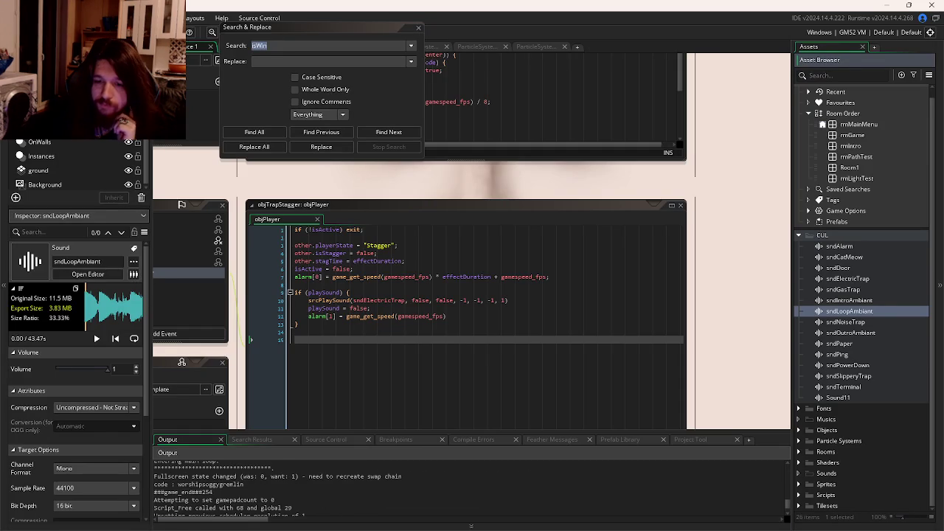
{"action": "left_click", "coordinate": [848, 256]}
{"action": "left_click", "coordinate": [839, 245], "text": "ctrl"}
{"action": "left_click", "coordinate": [840, 397], "text": "shift"}
{"action": "mouse_move", "coordinate": [850, 398]}
{"action": "left_mouse_down"}
{"action": "mouse_move", "coordinate": [837, 430]}
{"action": "mouse_move", "coordinate": [843, 469]}
{"action": "mouse_move", "coordinate": [849, 420]}
{"action": "mouse_move", "coordinate": [840, 472]}
{"action": "left_mouse_up"}
Nest Musics inside Sounds and move the three ambient tracks into Musics
{"action": "left_click", "coordinate": [838, 259]}
{"action": "left_click_drag", "start_coordinate": [827, 259], "coordinate": [827, 311]}
{"action": "left_click", "coordinate": [842, 366]}
{"action": "left_click", "coordinate": [854, 388]}
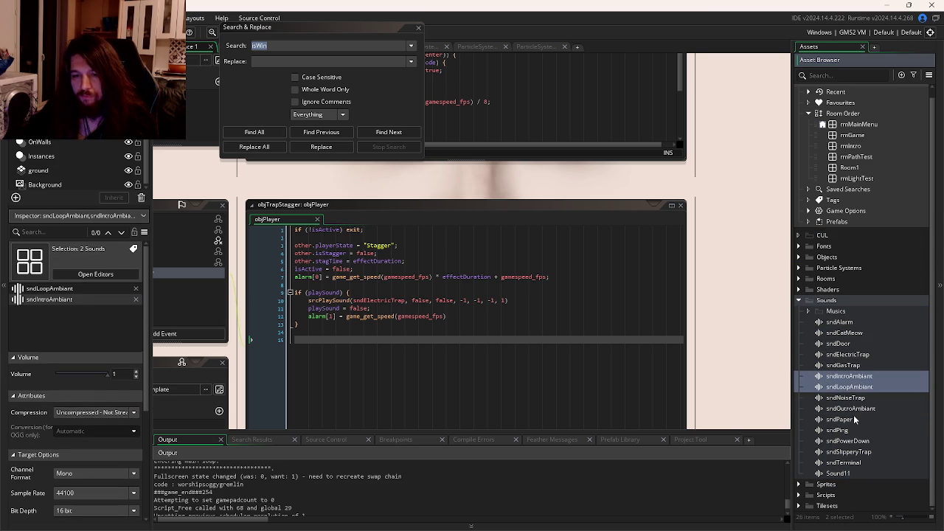
{"action": "left_click", "coordinate": [853, 408], "text": "ctrl"}
{"action": "left_click_drag", "start_coordinate": [852, 408], "coordinate": [845, 313]}
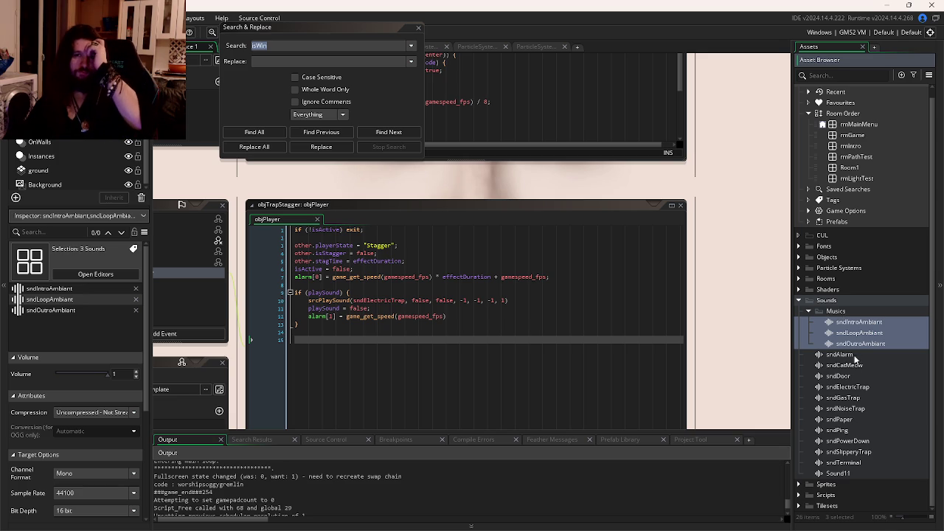
Delete the now-empty CUL folder and confirm the deletion
{"action": "right_click", "coordinate": [842, 237]}
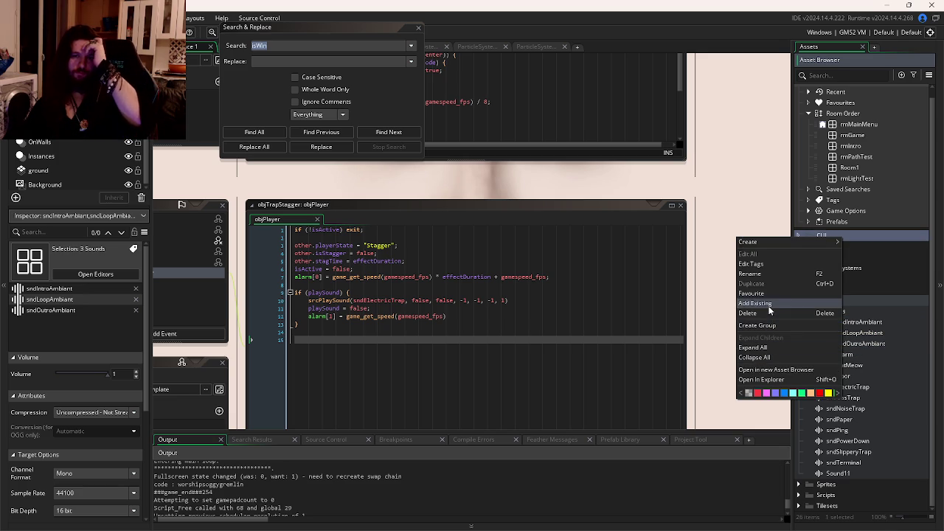
{"action": "left_click", "coordinate": [768, 305]}
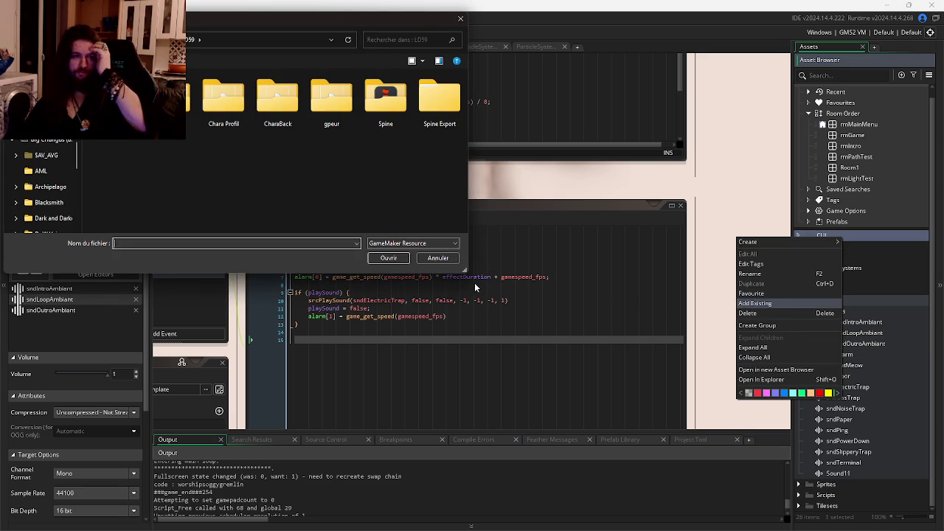
{"action": "left_click", "coordinate": [435, 257]}
{"action": "right_click", "coordinate": [858, 240]}
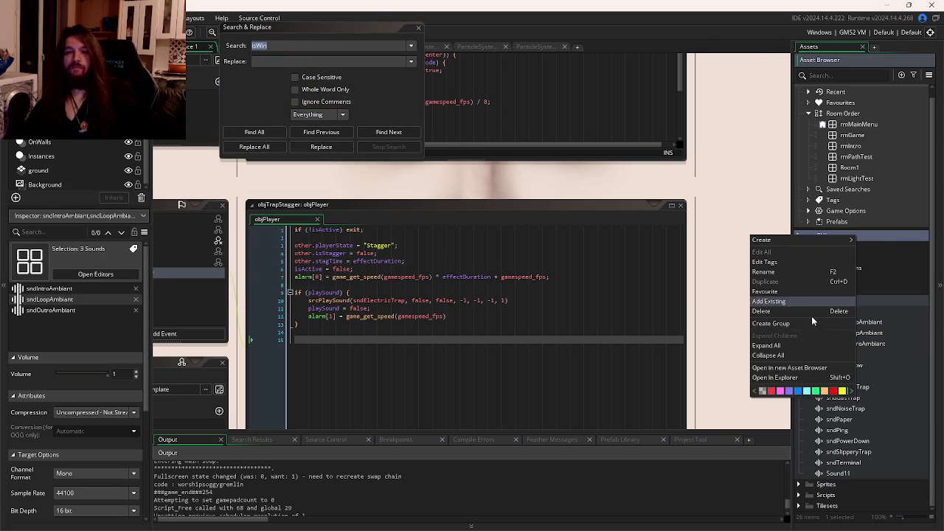
{"action": "left_click", "coordinate": [780, 313]}
{"action": "left_click", "coordinate": [493, 289]}
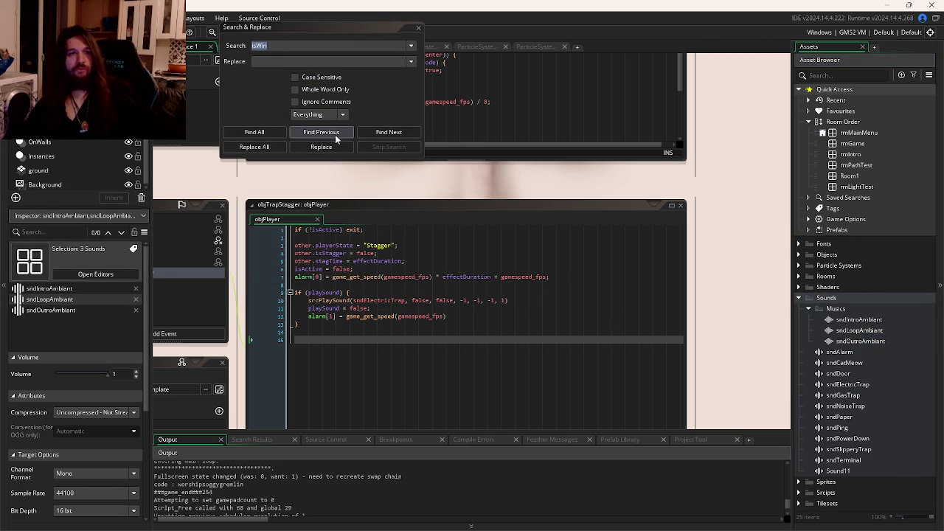
Run the game with F5 and walk the astronaut around the dark lab
{"action": "key", "text": "F5"}
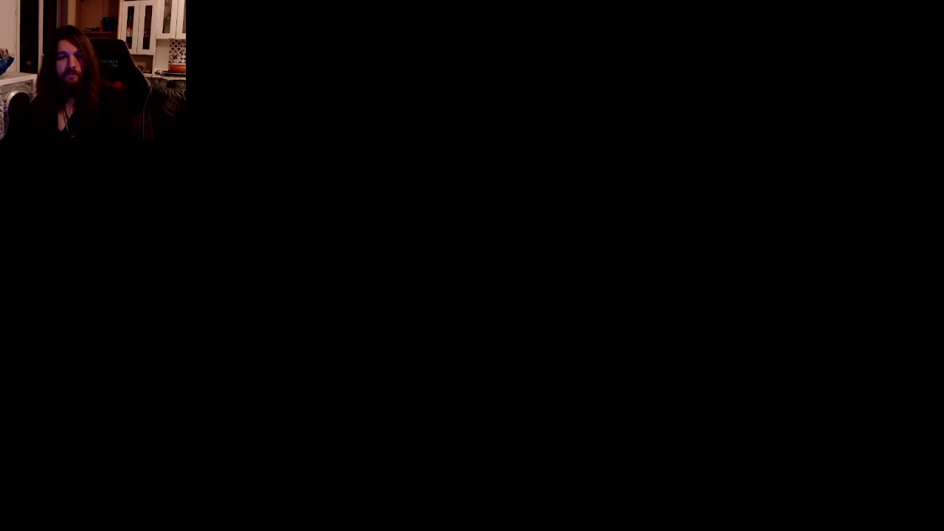
{"action": "key", "text": "w"}
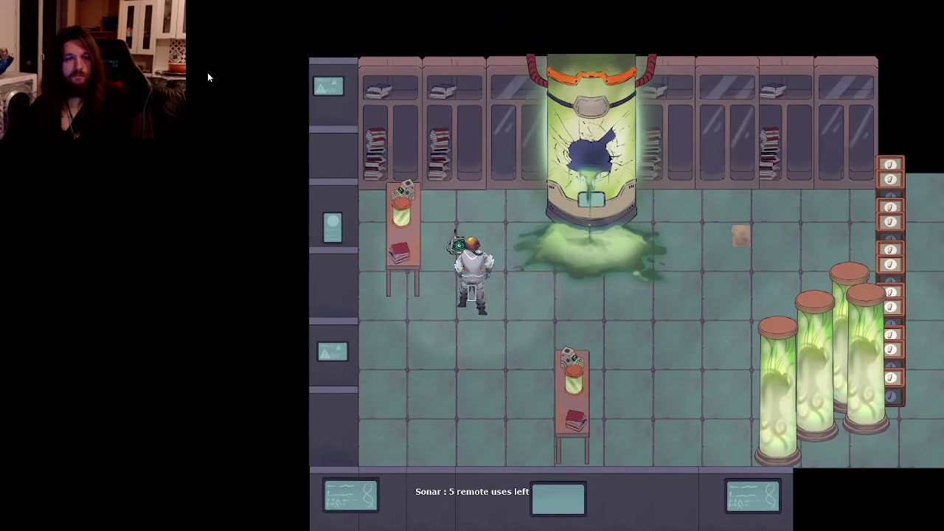
{"action": "key", "text": "d"}
{"action": "key", "text": "space"}
{"action": "key", "text": "s"}
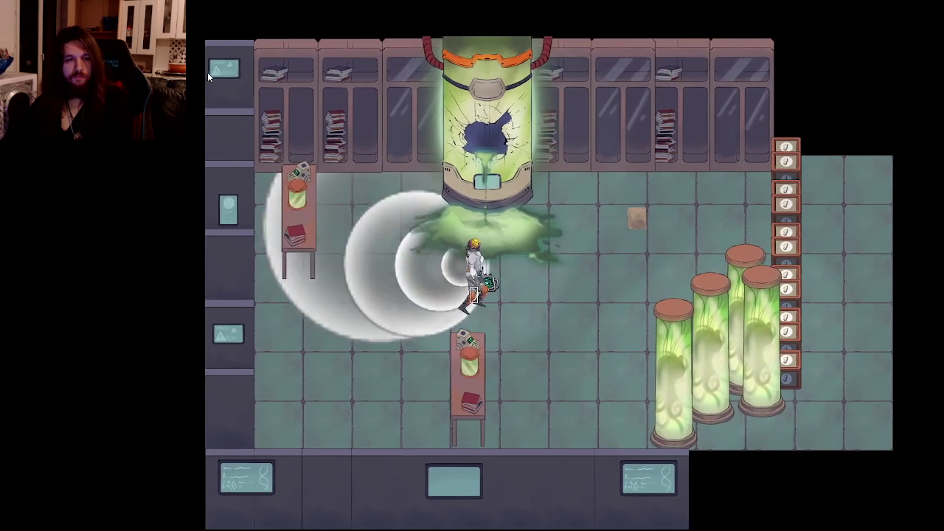
{"action": "key", "text": "d"}
{"action": "key", "text": "w"}
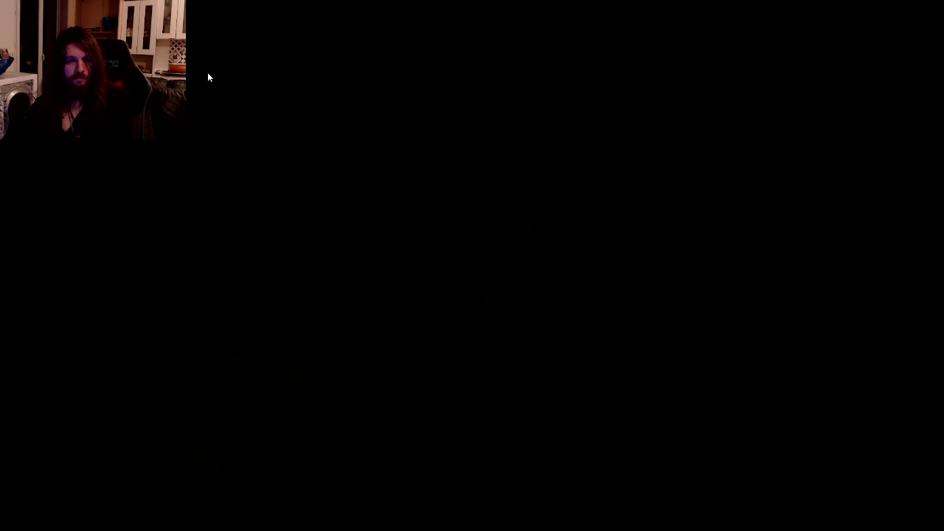
{"action": "key", "text": "space"}
{"action": "key", "text": "s"}
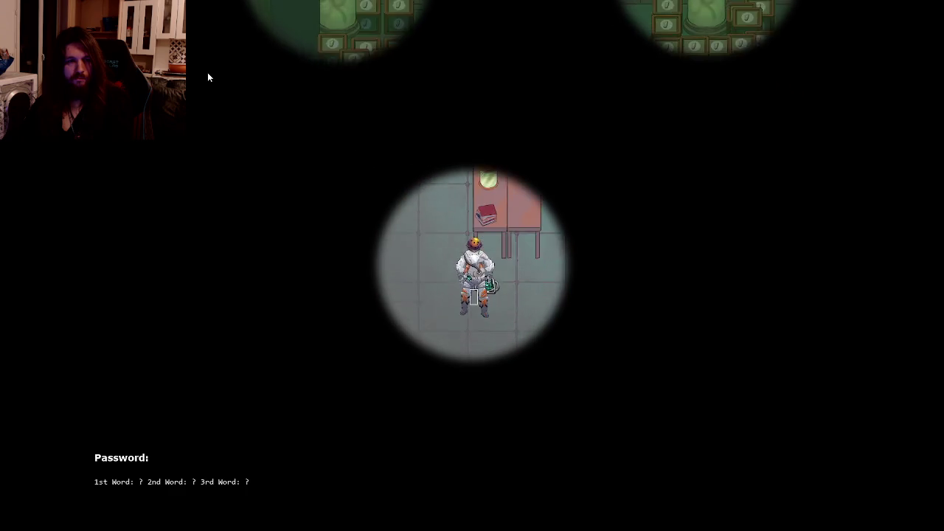
{"action": "key", "text": "s"}
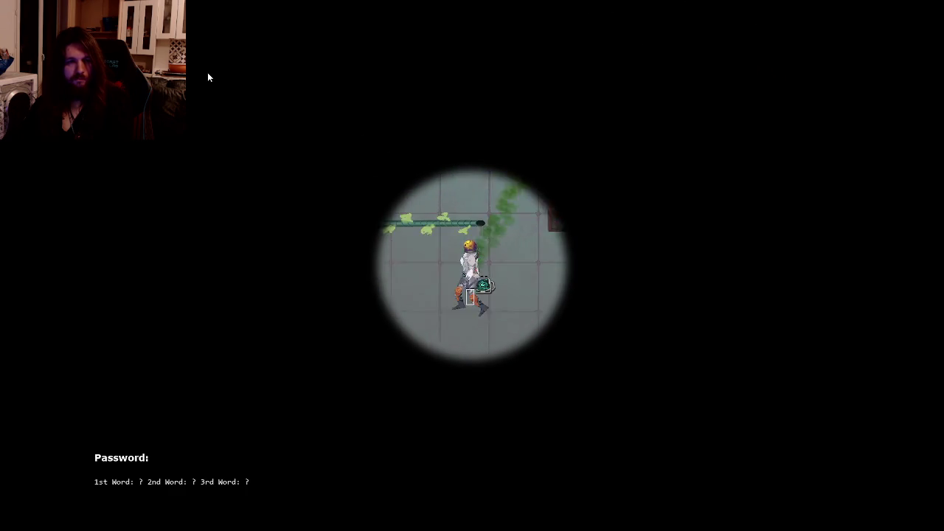
{"action": "key", "text": "s"}
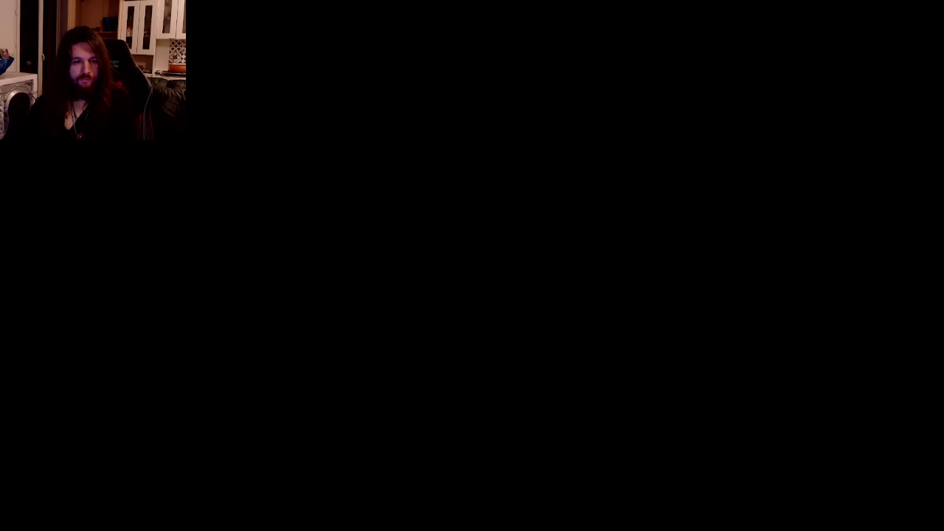
Lower the GameMaker Runner volume from 69 to 32 in the Windows volume mixer, then return to the game
{"action": "key", "text": "alt+Tab"}
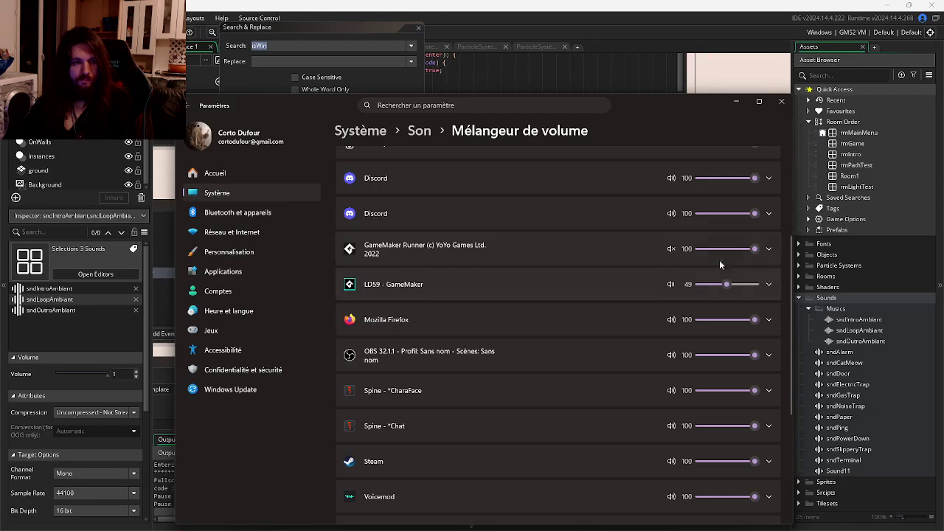
{"action": "left_click", "coordinate": [717, 248]}
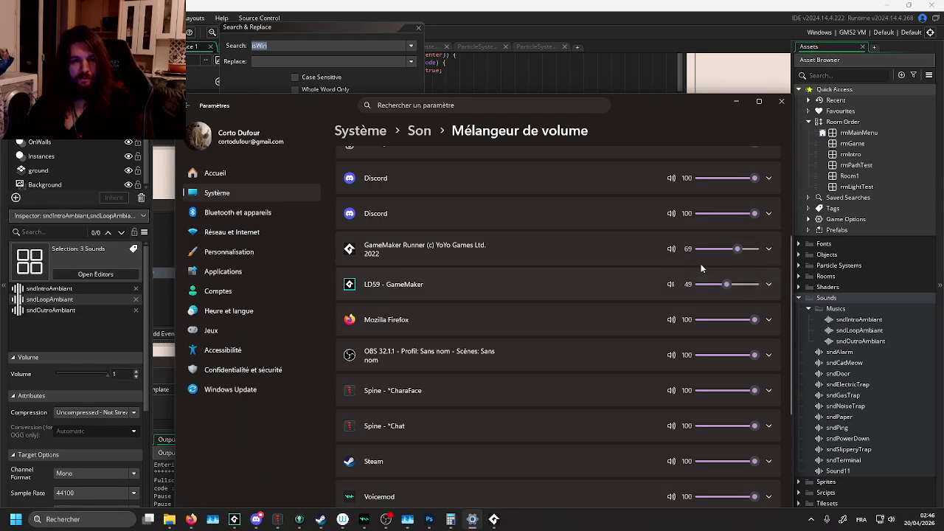
{"action": "left_click", "coordinate": [493, 521]}
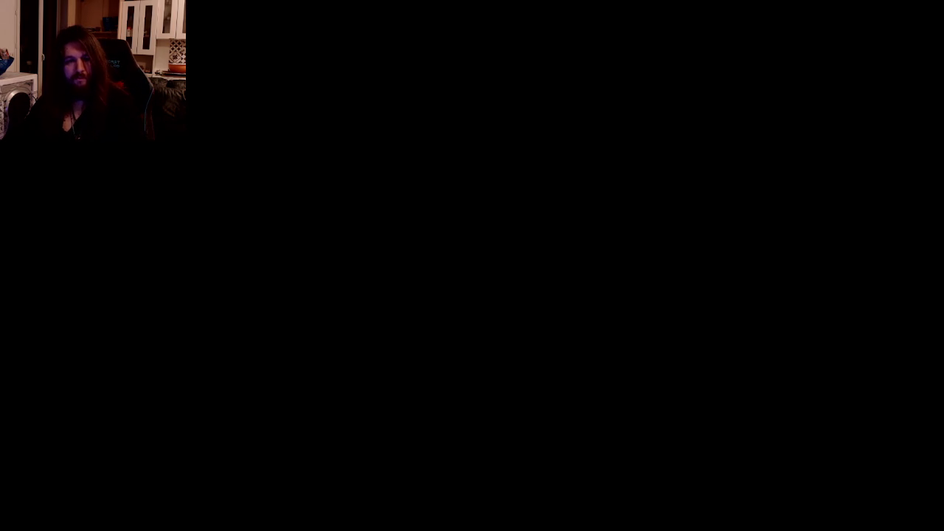
Walk the character past the broken tank toward the crates to test audio, then close the game
{"action": "key", "text": "alt+Tab"}
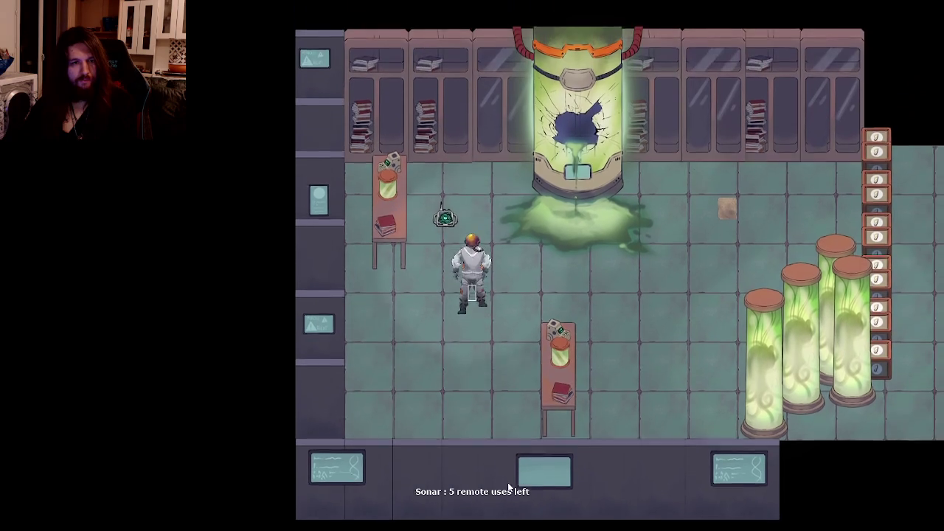
{"action": "key", "text": "d"}
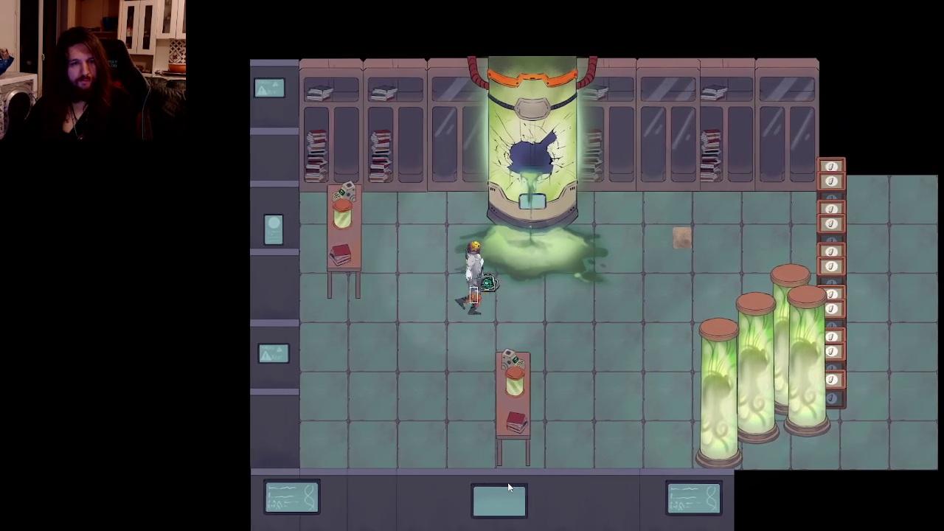
{"action": "key", "text": "d"}
{"action": "key", "text": "w"}
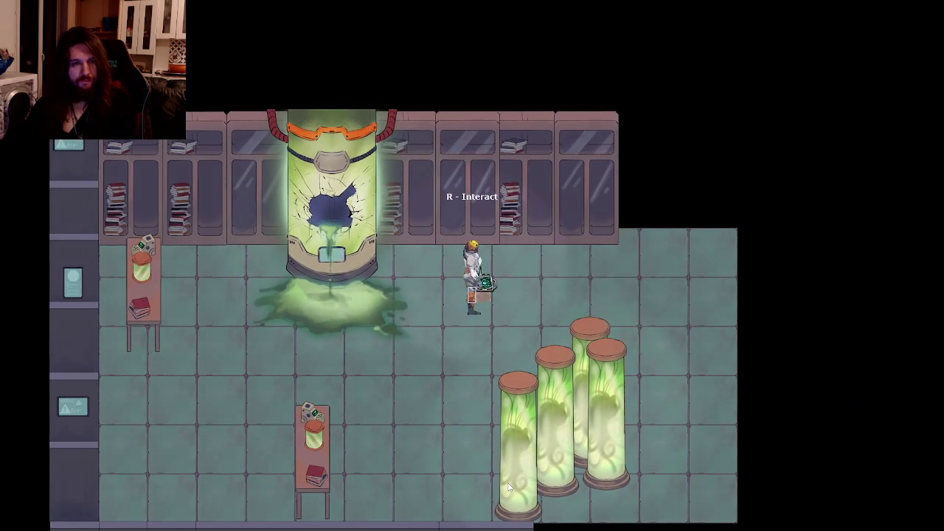
{"action": "key", "text": "d"}
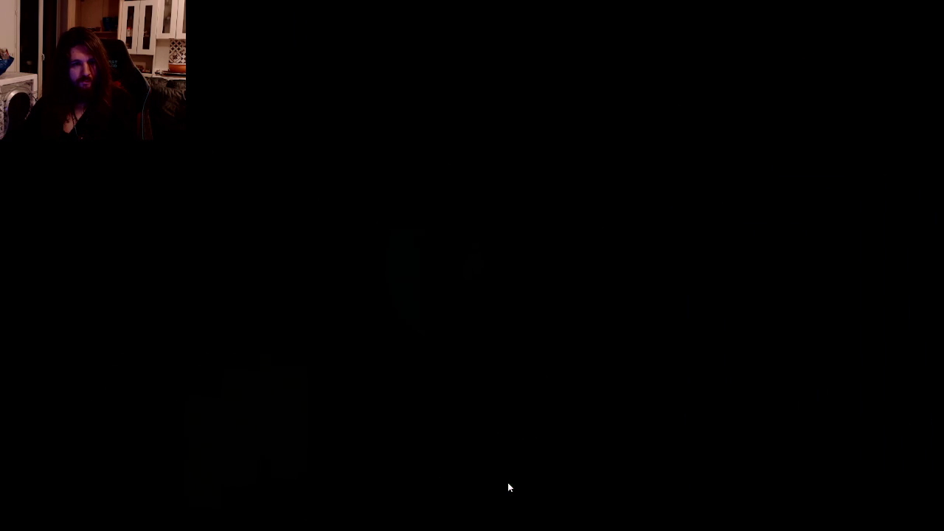
{"action": "key", "text": "d"}
{"action": "key", "text": "s"}
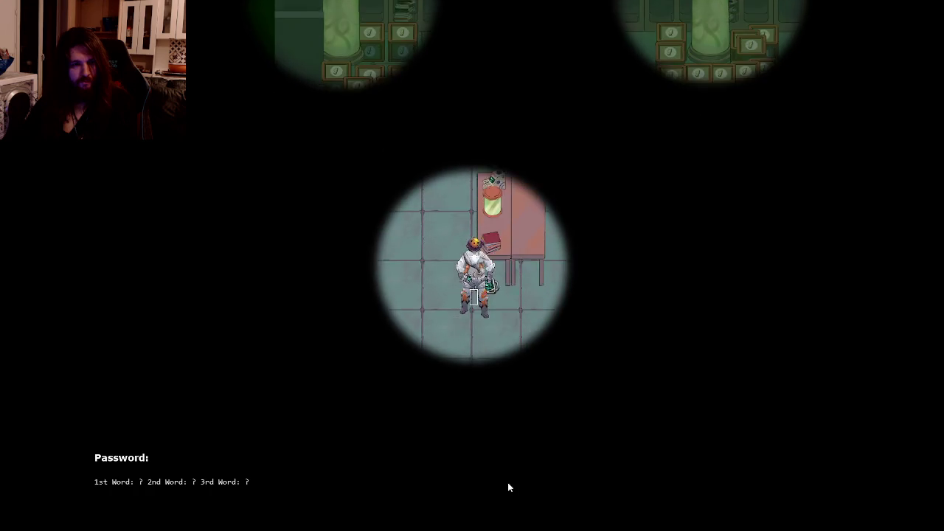
{"action": "key", "text": "d"}
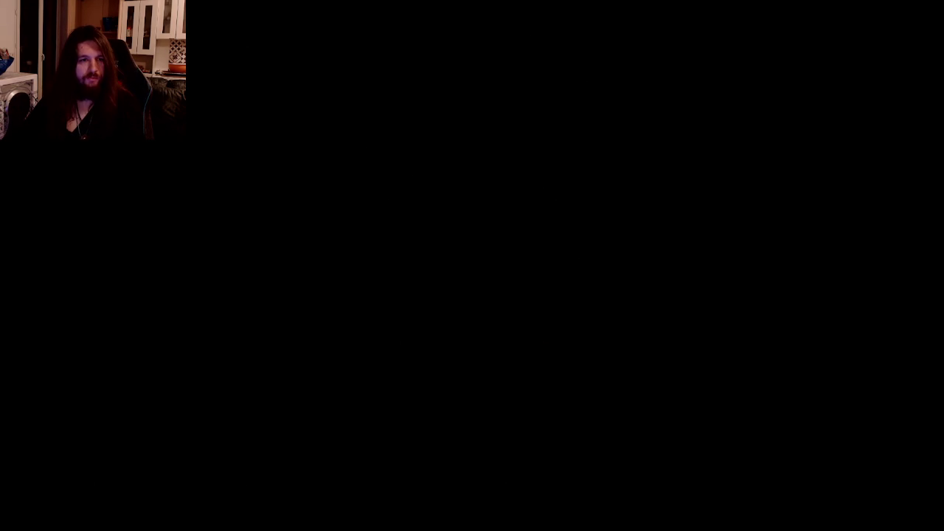
{"action": "key", "text": "Escape"}
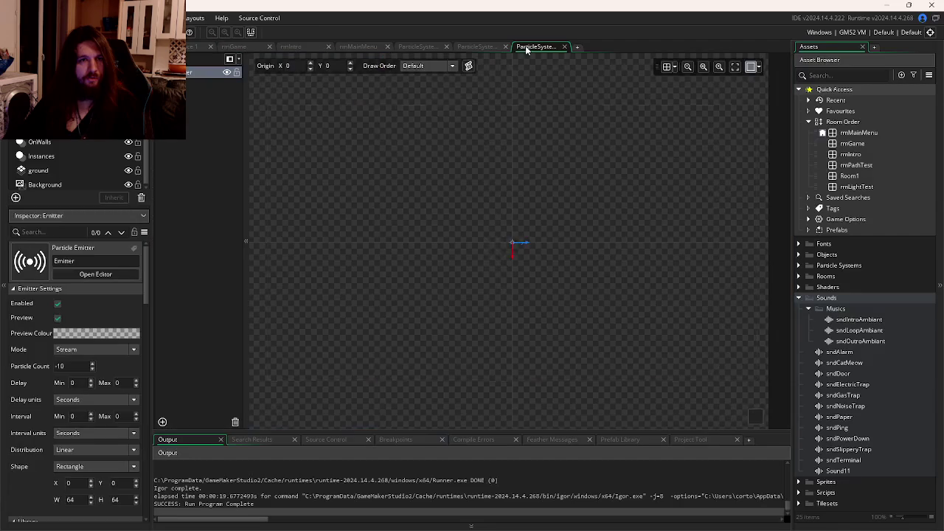
Insert audio_stop_all(); as the first line of rmGame's creation code, then save and run
{"action": "left_click", "coordinate": [234, 47]}
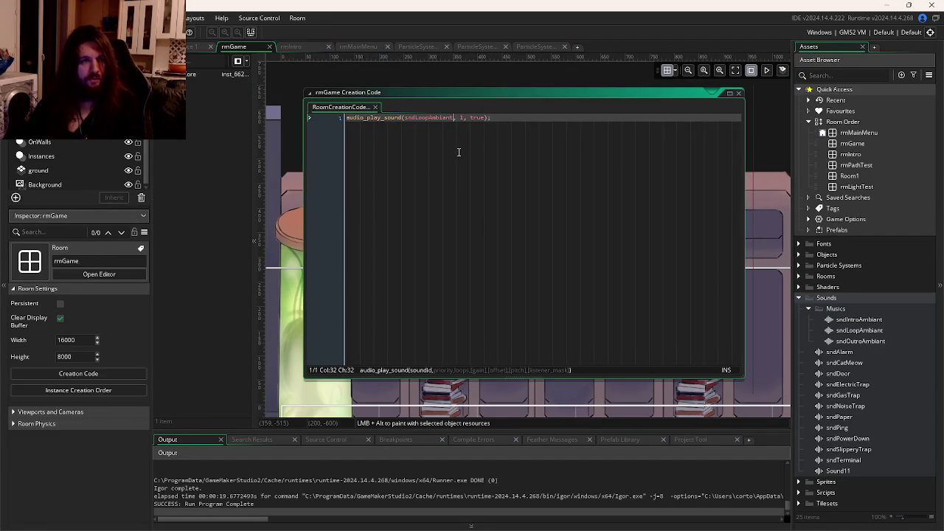
{"action": "key", "text": "Home"}
{"action": "key", "text": "Return"}
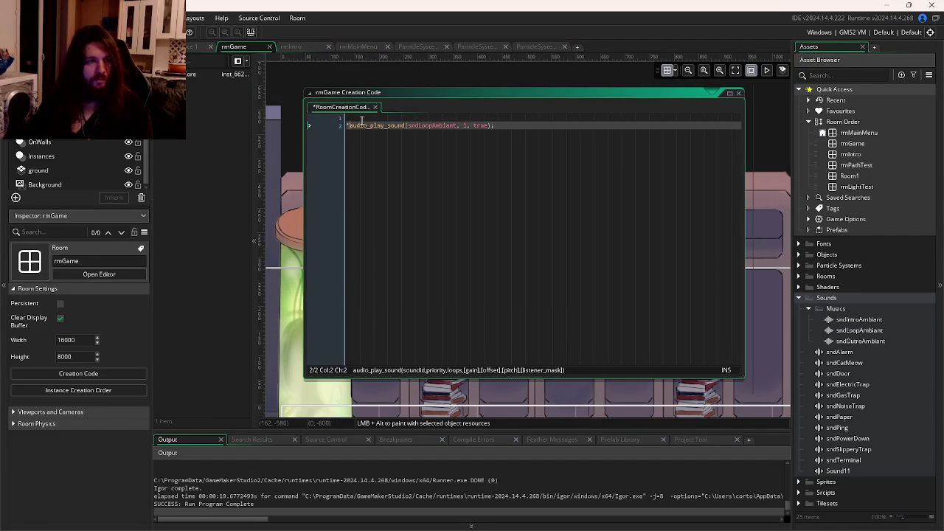
{"action": "key", "text": "Up"}
{"action": "type", "text": "au"}
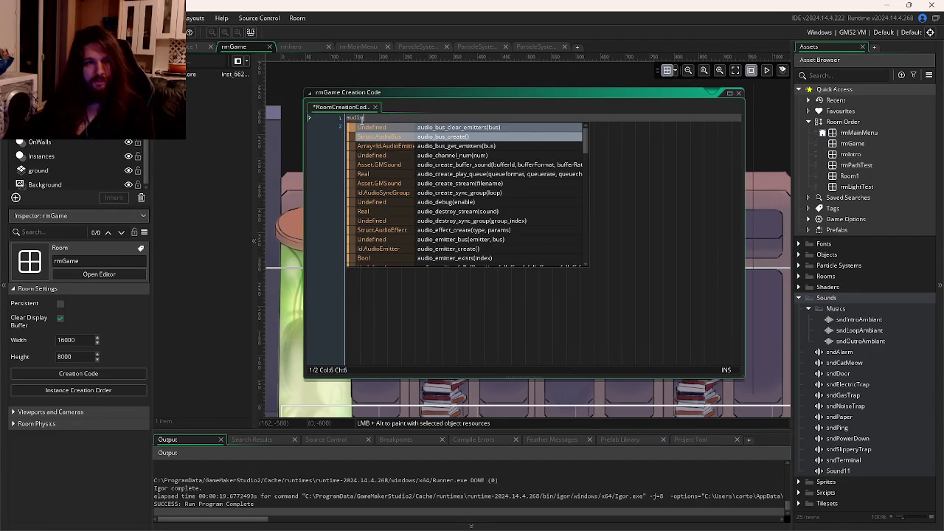
{"action": "type", "text": "to"}
{"action": "key", "text": "Return"}
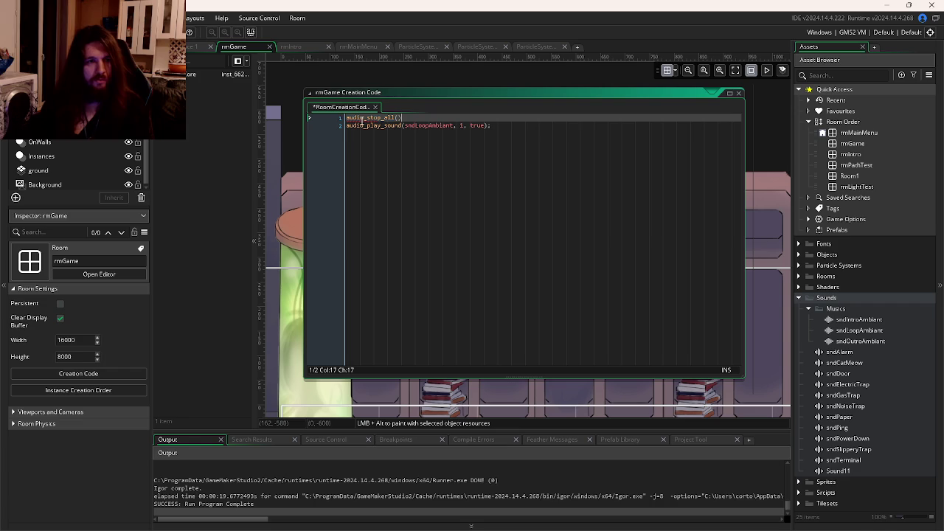
{"action": "type", "text": ";"}
{"action": "key", "text": "F5"}
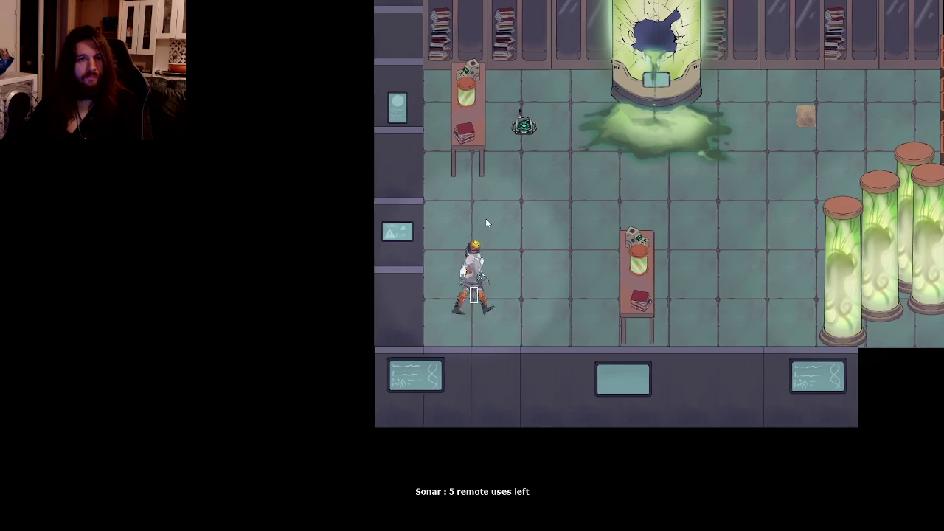
Explore the lab down to the table and read the note revealing the password word 'witness'
{"action": "key", "text": "d"}
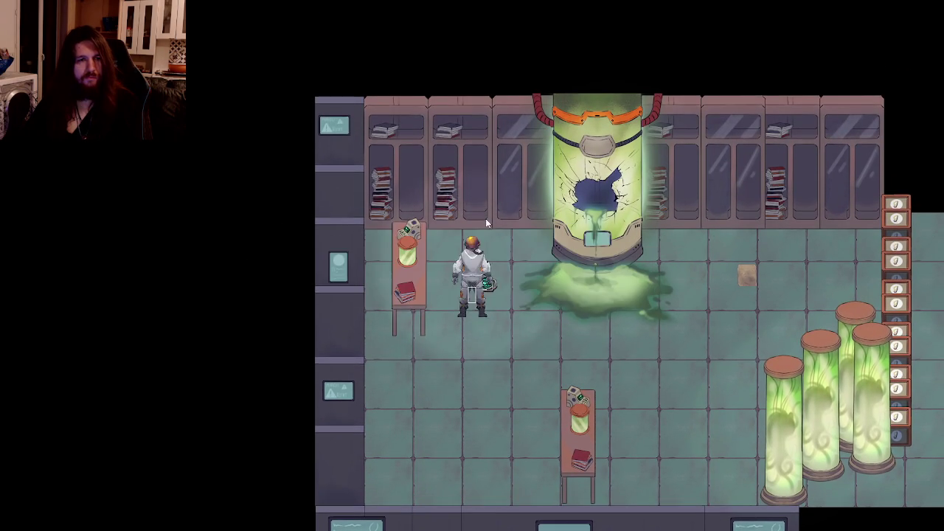
{"action": "key", "text": "d"}
{"action": "key", "text": "w"}
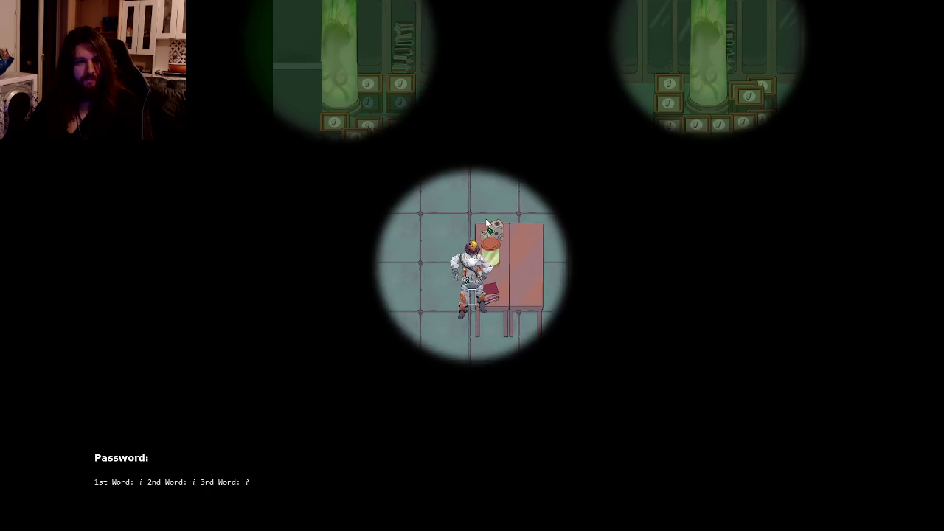
{"action": "key", "text": "s"}
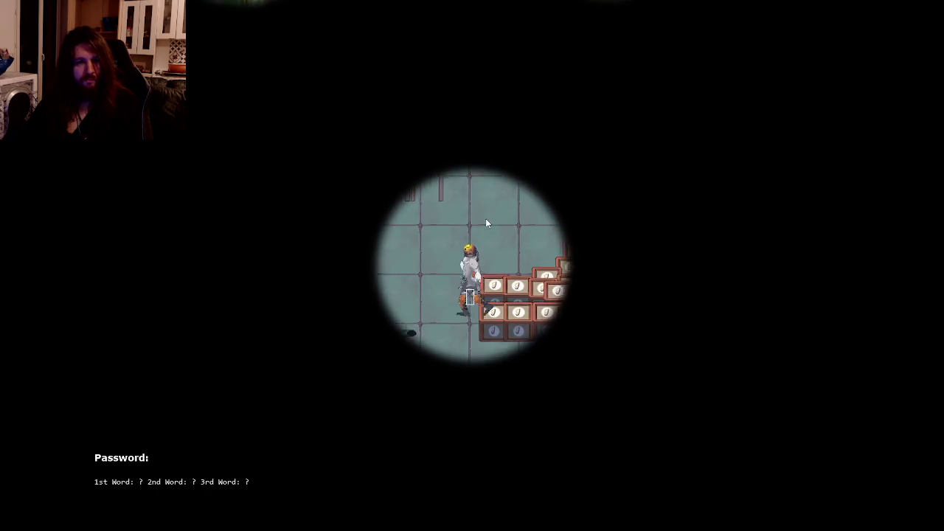
{"action": "key", "text": "s"}
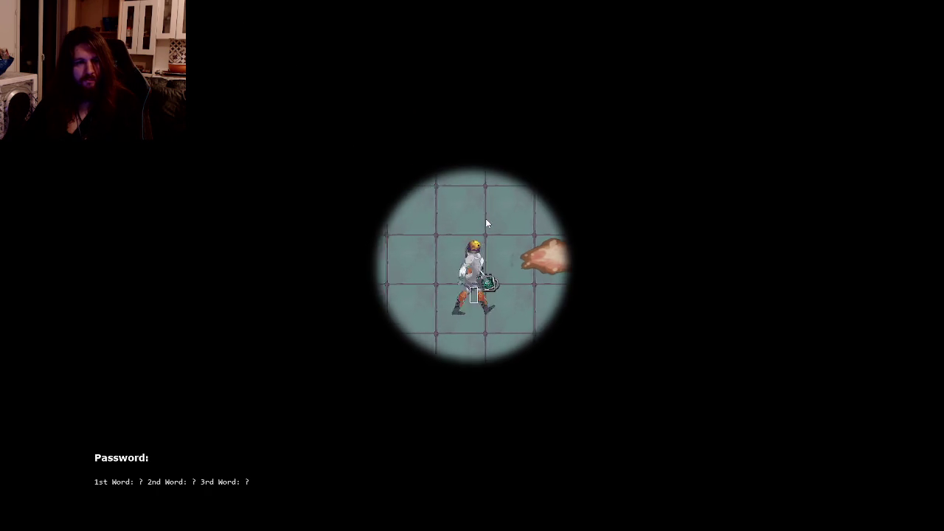
{"action": "key", "text": "a"}
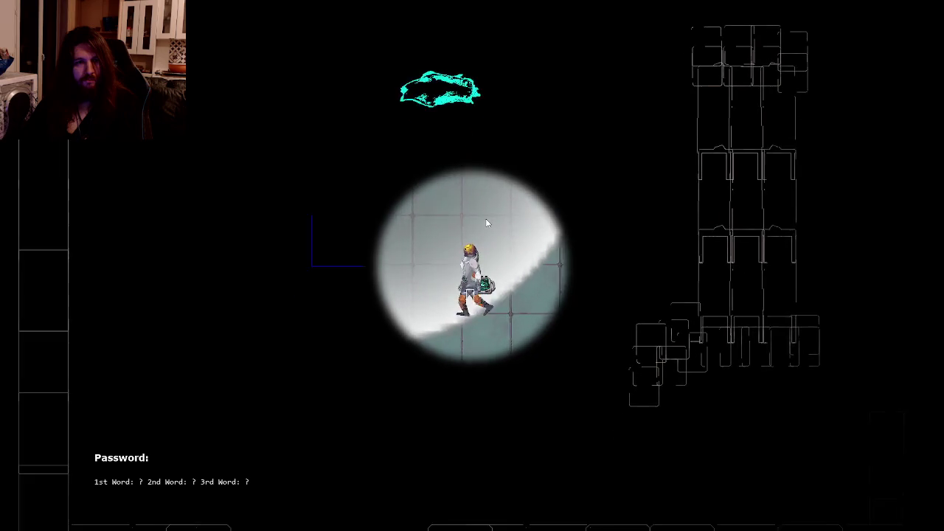
{"action": "key", "text": "s"}
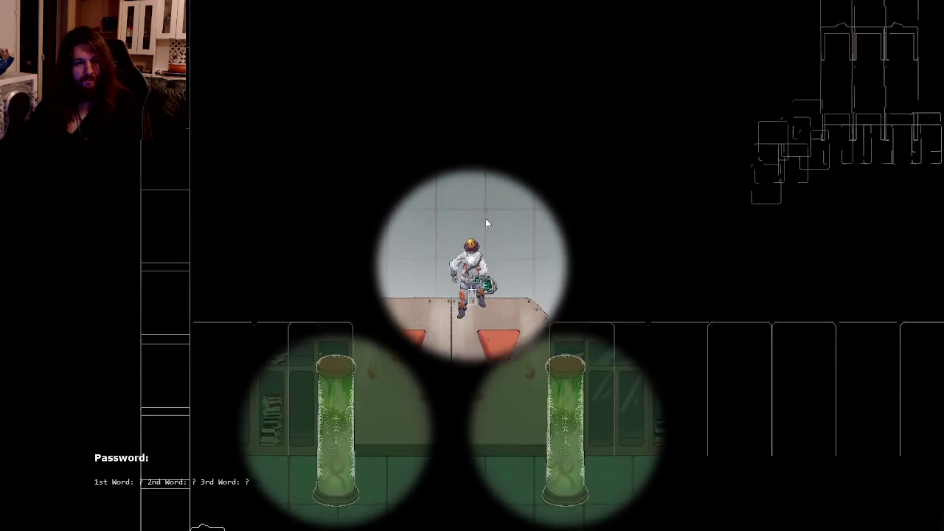
{"action": "key", "text": "s"}
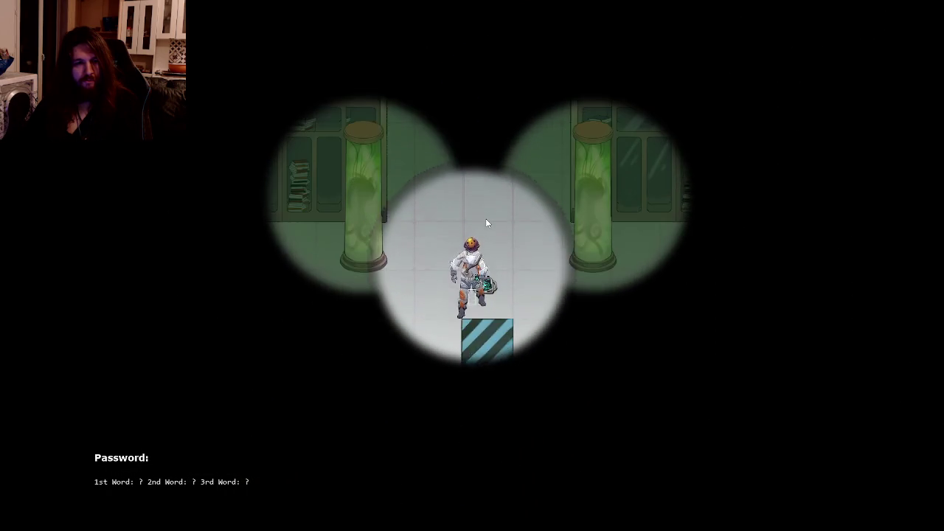
{"action": "key", "text": "d"}
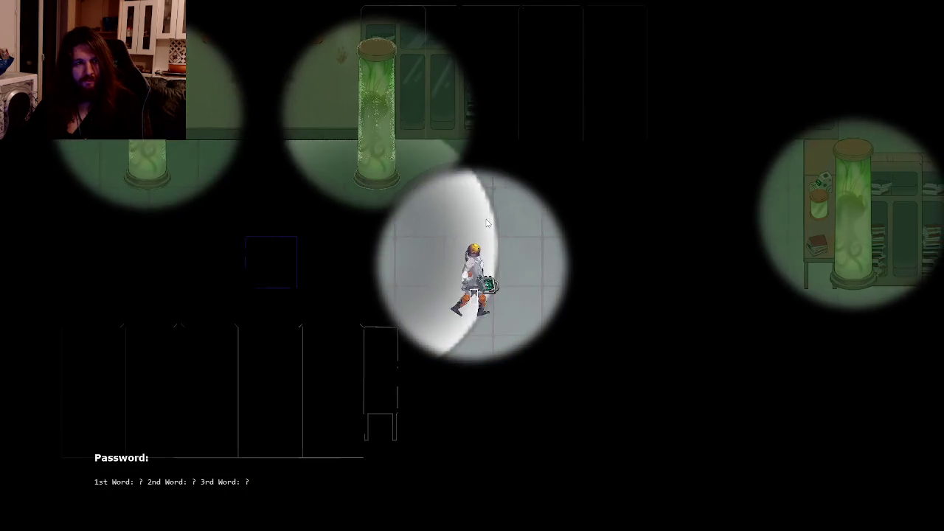
{"action": "key", "text": "s"}
{"action": "key", "text": "d"}
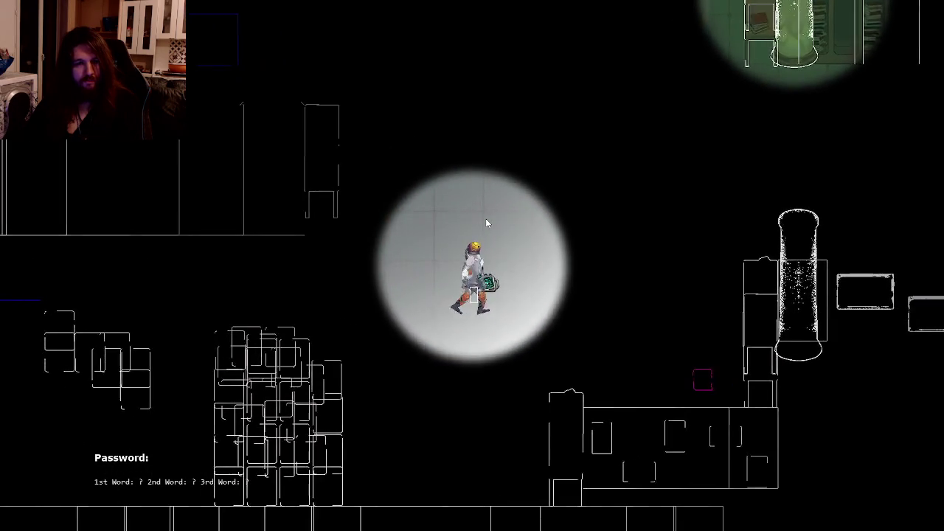
{"action": "key", "text": "s"}
{"action": "key", "text": "d"}
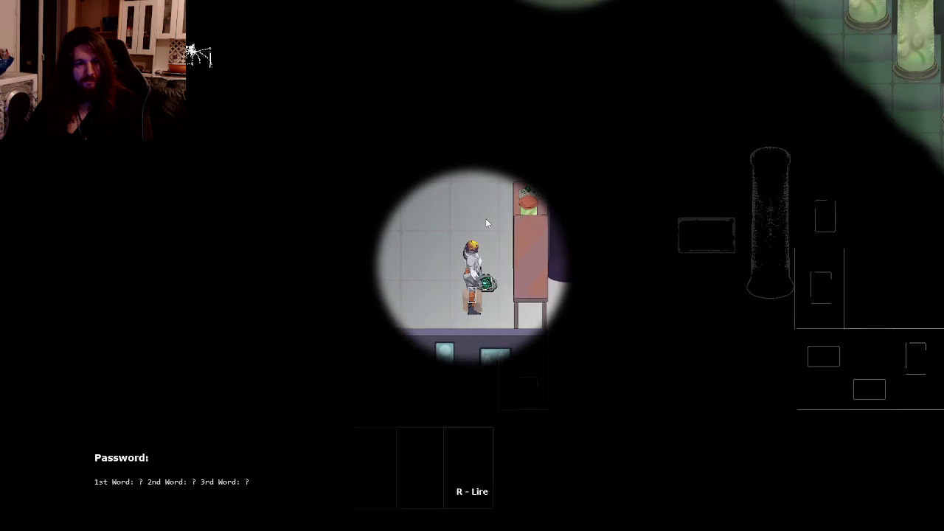
{"action": "key", "text": "r"}
{"action": "key", "text": "w"}
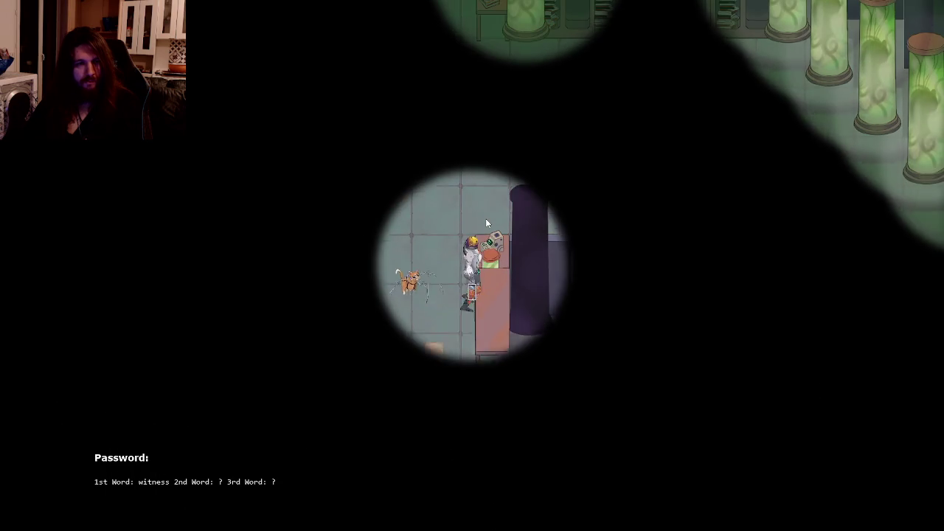
Walk along the row of green tanks, past the blood splatter, toward the green creatures
{"action": "key", "text": "d"}
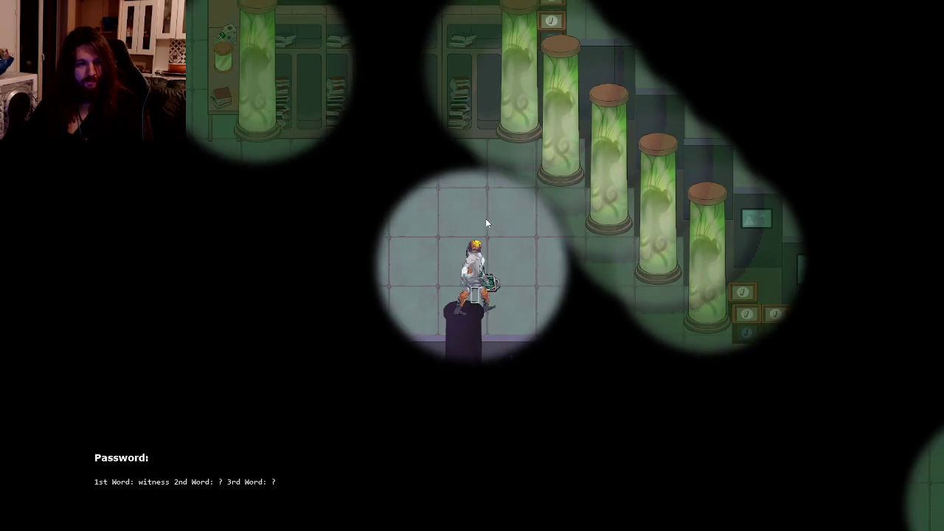
{"action": "key", "text": "s"}
{"action": "key", "text": "d"}
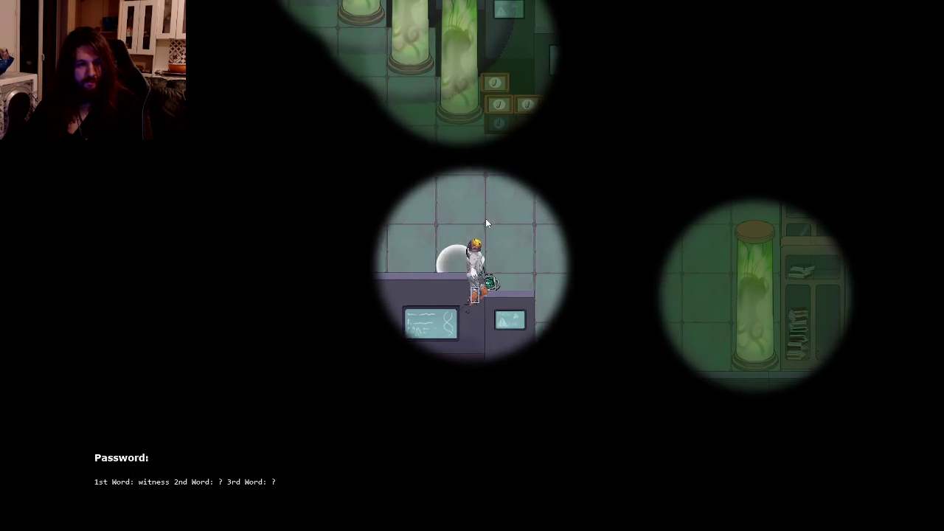
{"action": "key", "text": "w"}
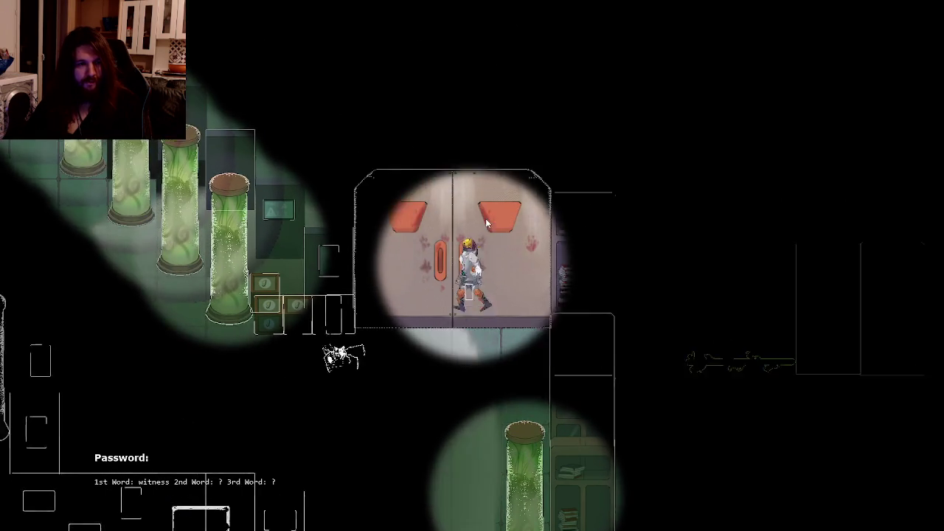
{"action": "key", "text": "d"}
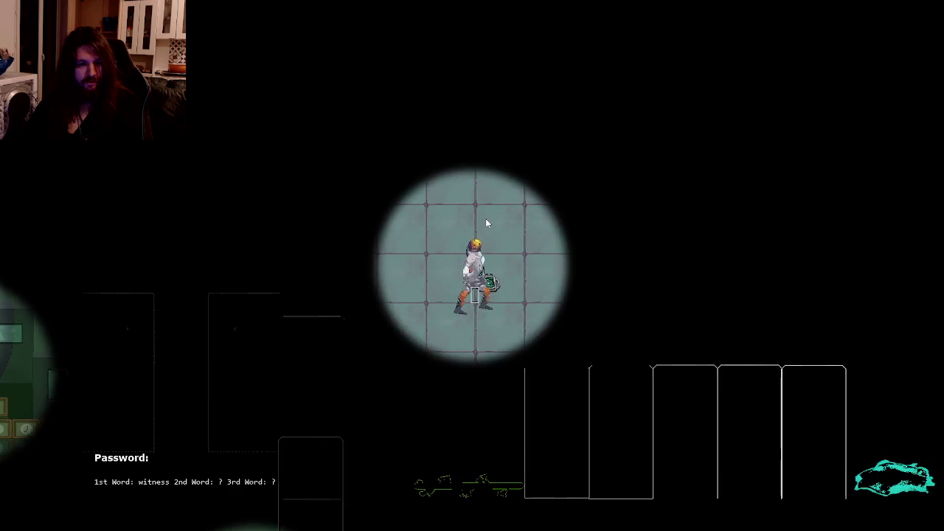
{"action": "key", "text": "s"}
{"action": "key", "text": "s"}
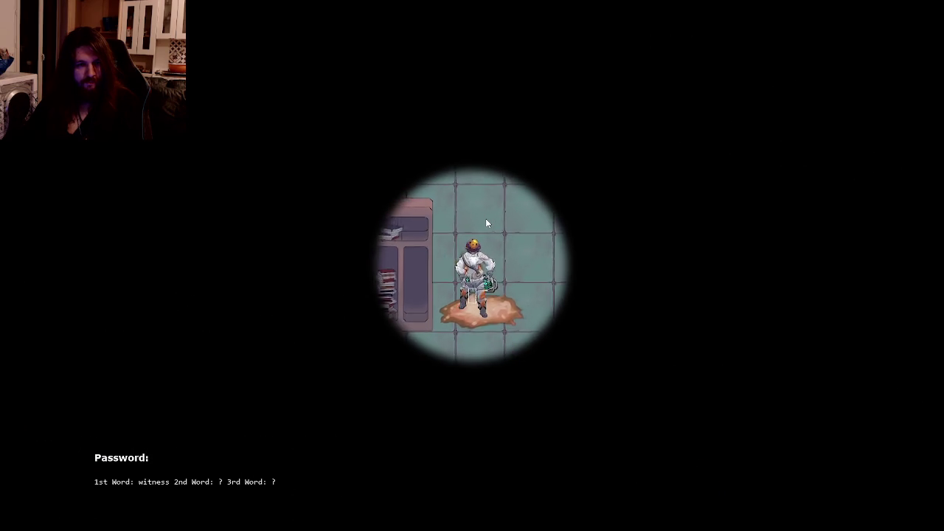
{"action": "key", "text": "d"}
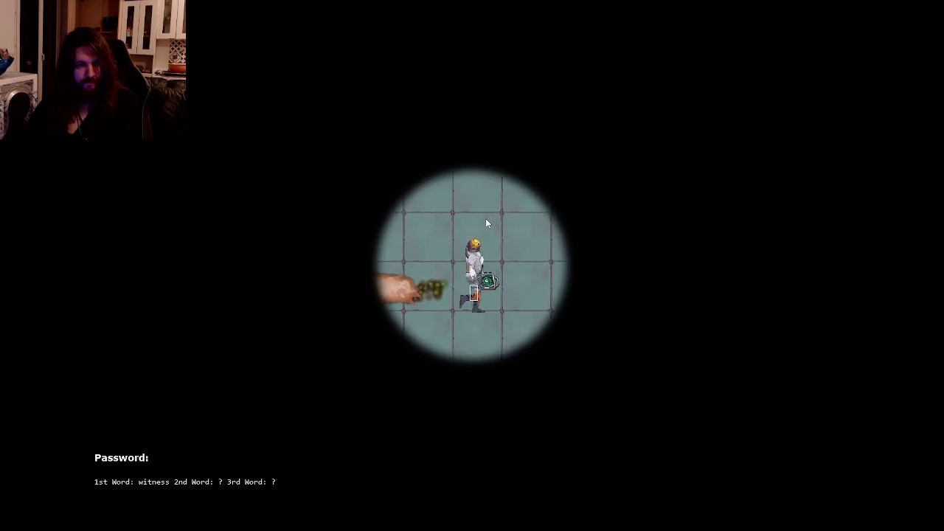
{"action": "key", "text": "d"}
{"action": "key", "text": "w"}
{"action": "key", "text": "w"}
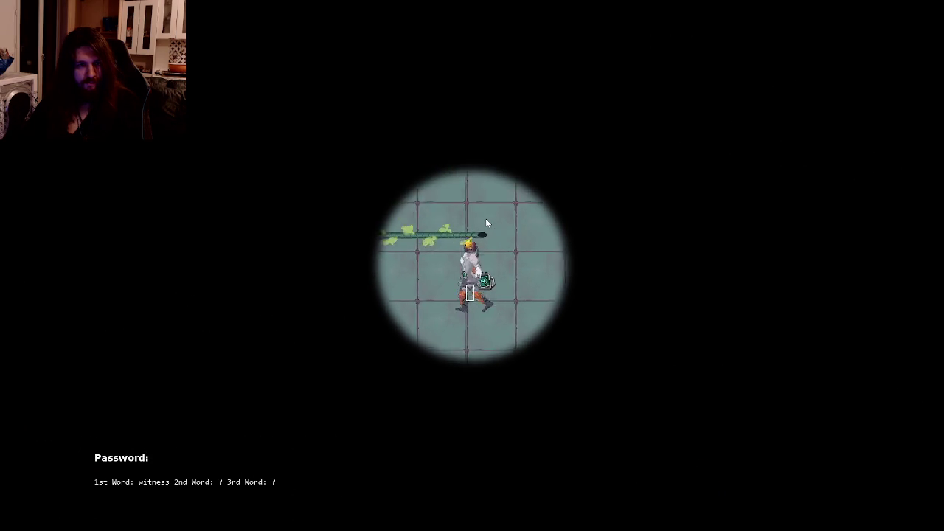
{"action": "key", "text": "w"}
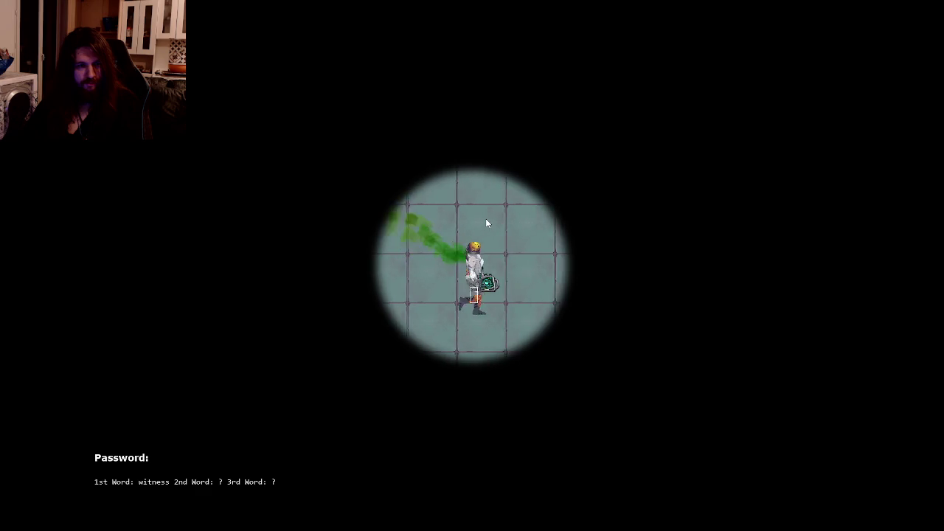
{"action": "key", "text": "a"}
{"action": "key", "text": "s"}
{"action": "key", "text": "a"}
{"action": "key", "text": "s"}
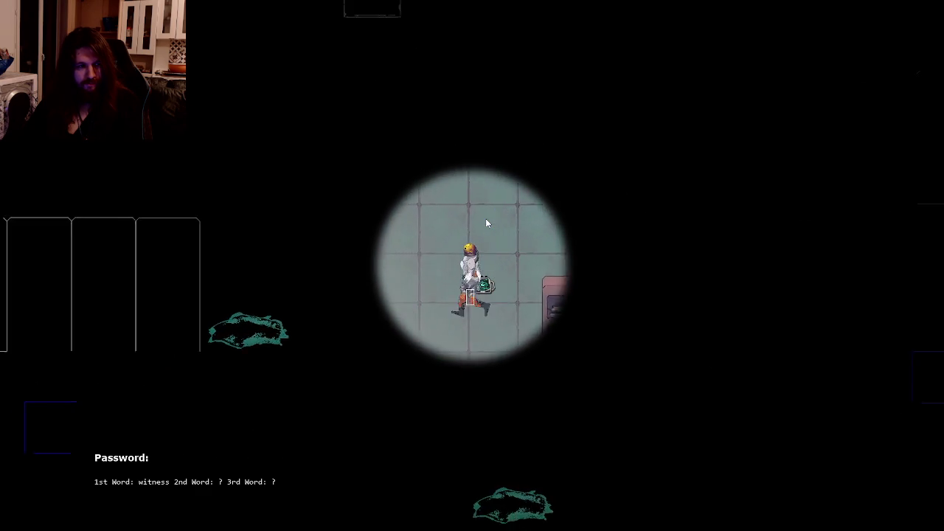
{"action": "key", "text": "a"}
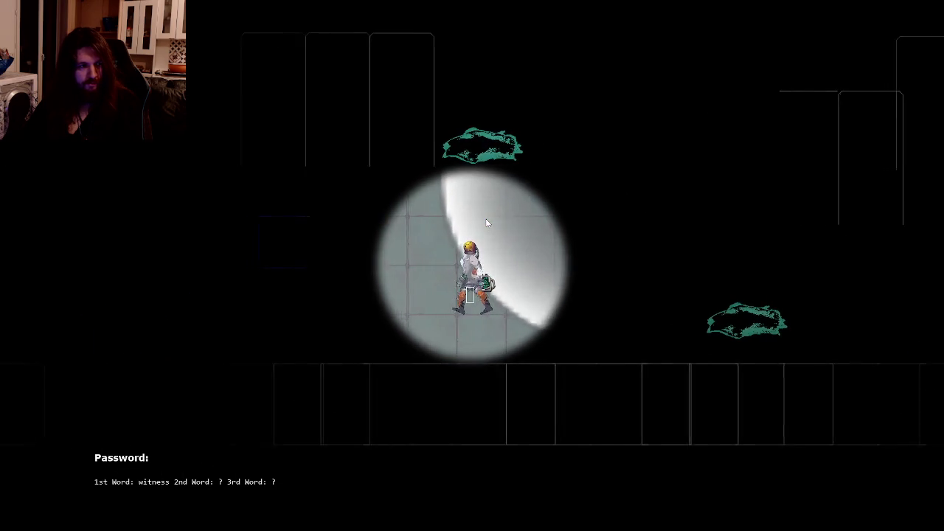
Fire sonar pulses to reveal the walls while moving away from the approaching fleshy creature
{"action": "left_click", "coordinate": [485, 219]}
{"action": "key", "text": "w"}
{"action": "left_click", "coordinate": [485, 220]}
{"action": "key", "text": "a"}
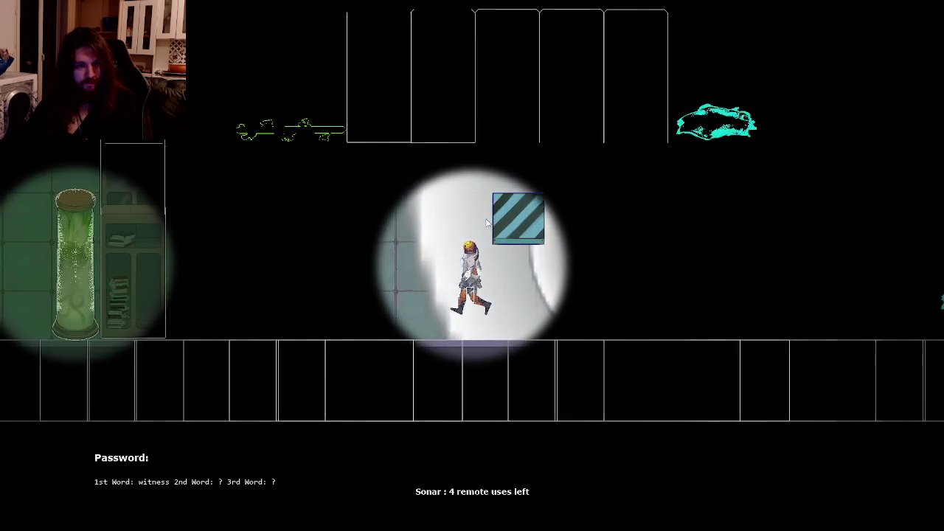
{"action": "key", "text": "s"}
{"action": "key", "text": "a"}
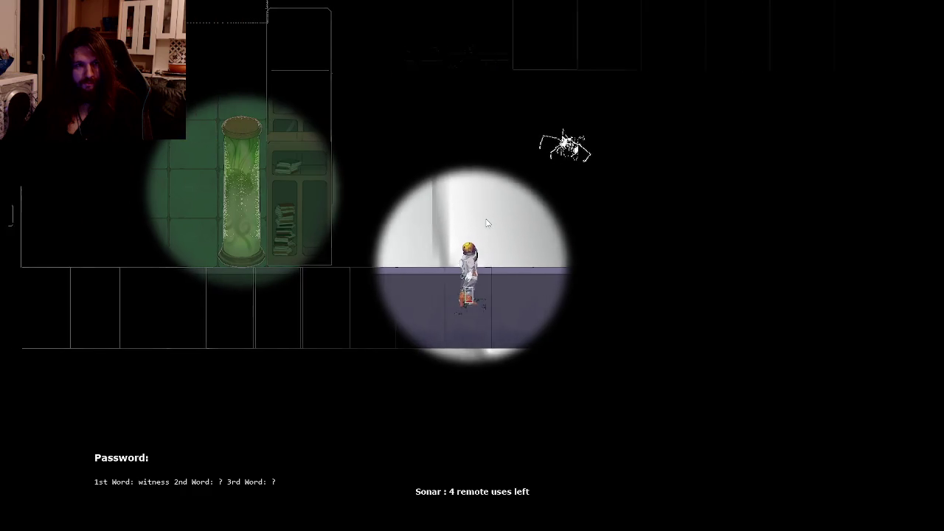
{"action": "key", "text": "w"}
{"action": "key", "text": "d"}
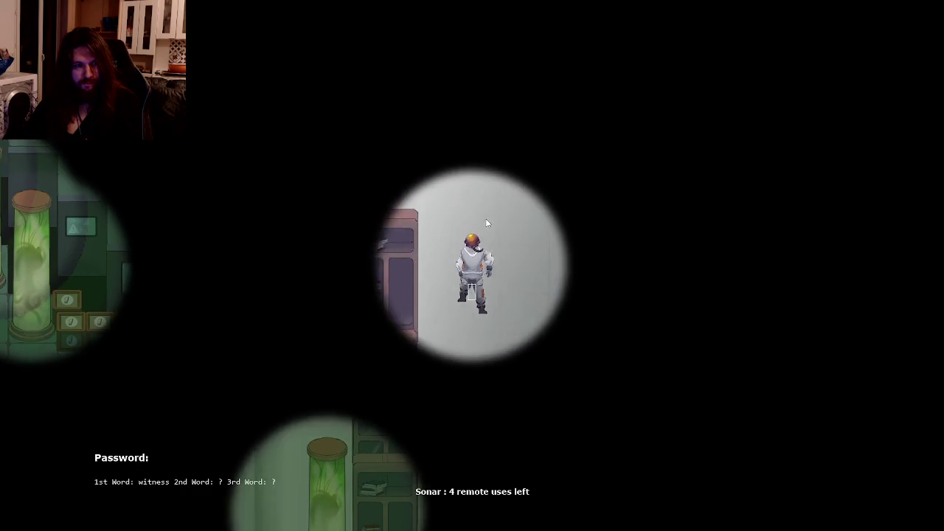
{"action": "key", "text": "s"}
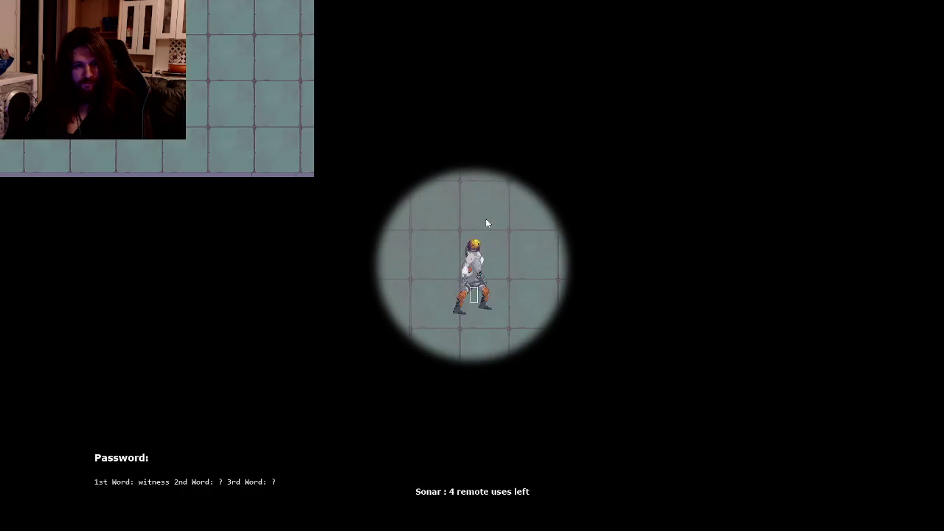
{"action": "key", "text": "a"}
{"action": "key", "text": "d"}
{"action": "key", "text": "space"}
{"action": "key", "text": "s"}
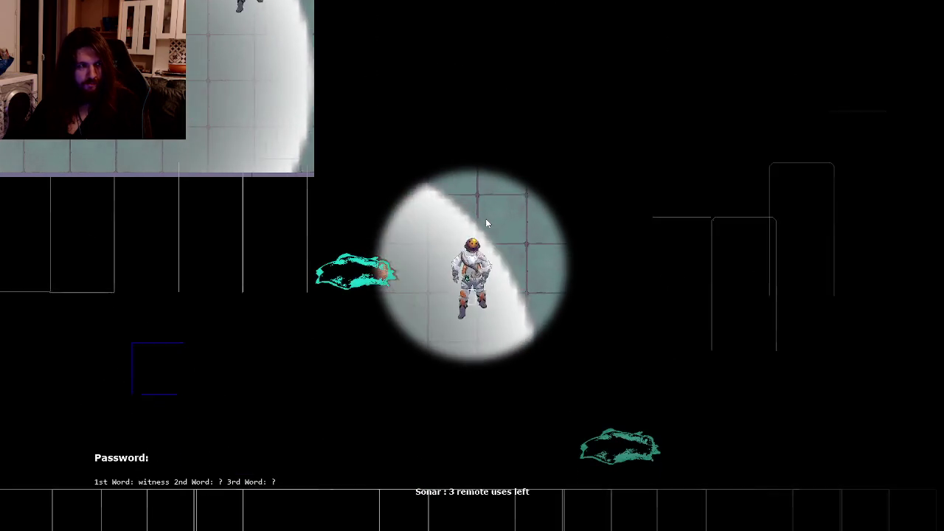
{"action": "key", "text": "a"}
{"action": "key", "text": "w"}
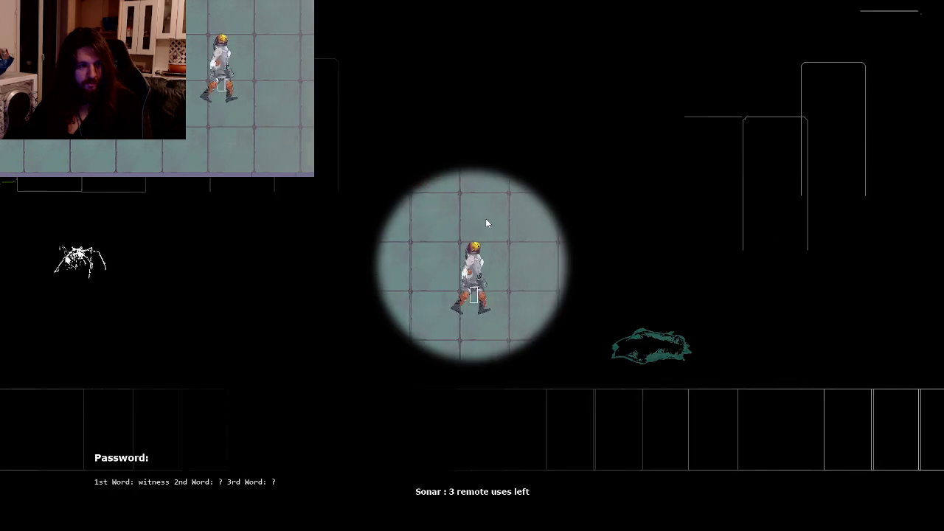
{"action": "key", "text": "s"}
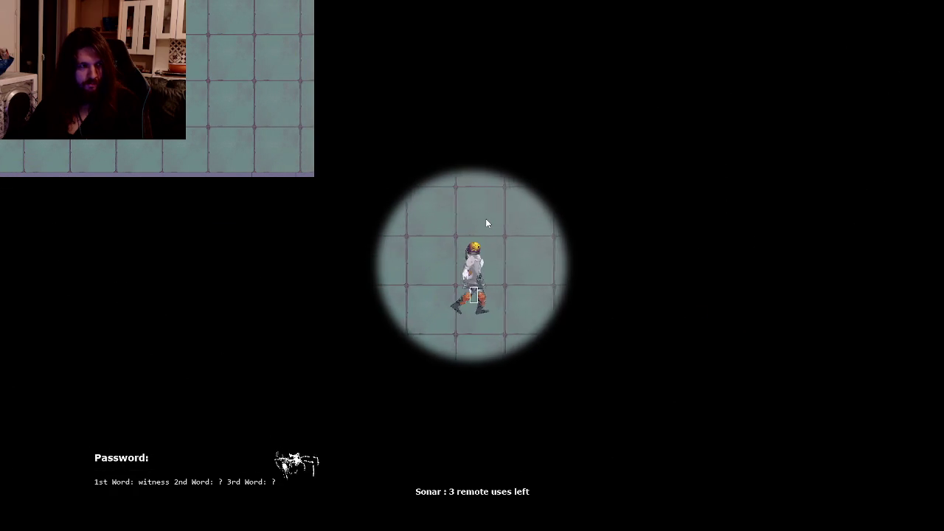
{"action": "key", "text": "s"}
{"action": "key", "text": "a"}
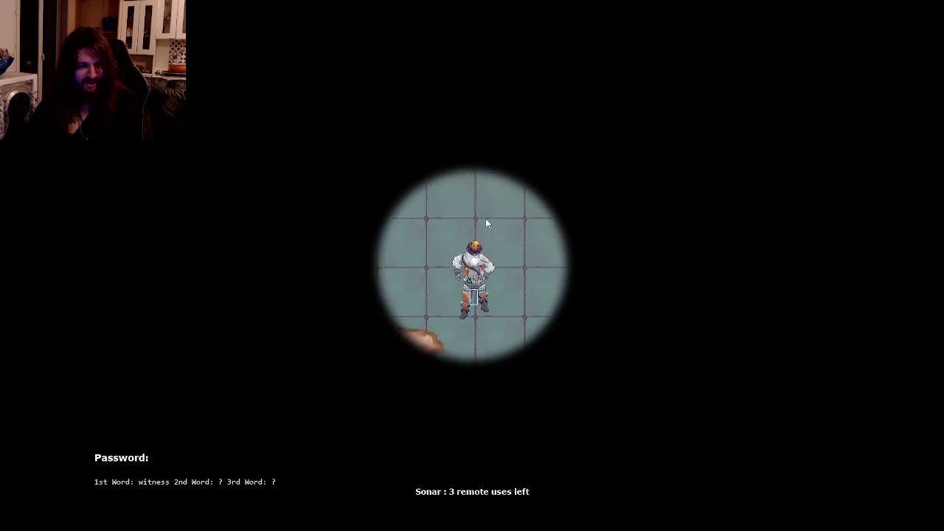
{"action": "key", "text": "a"}
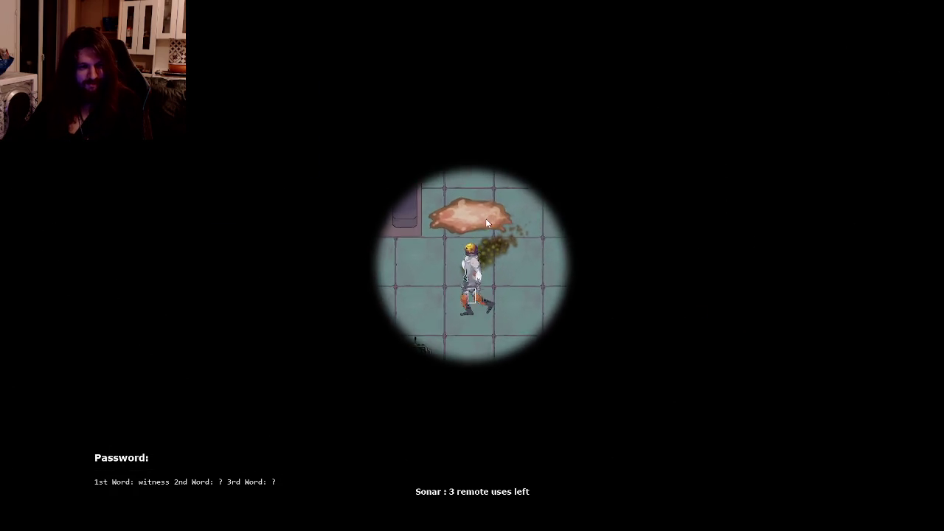
{"action": "key", "text": "a"}
{"action": "key", "text": "space"}
Head up-right to the lit green room, then wander past the shelves and green tube
{"action": "key", "text": "d"}
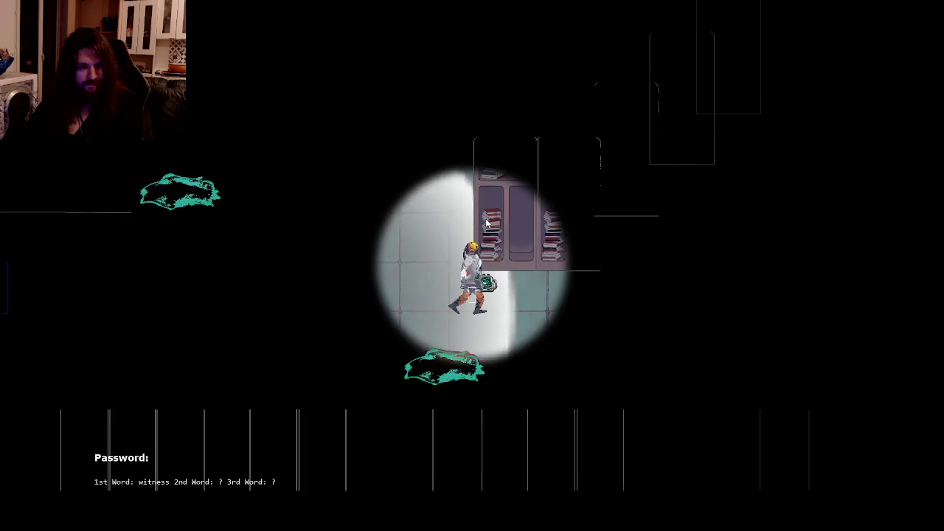
{"action": "key", "text": "d"}
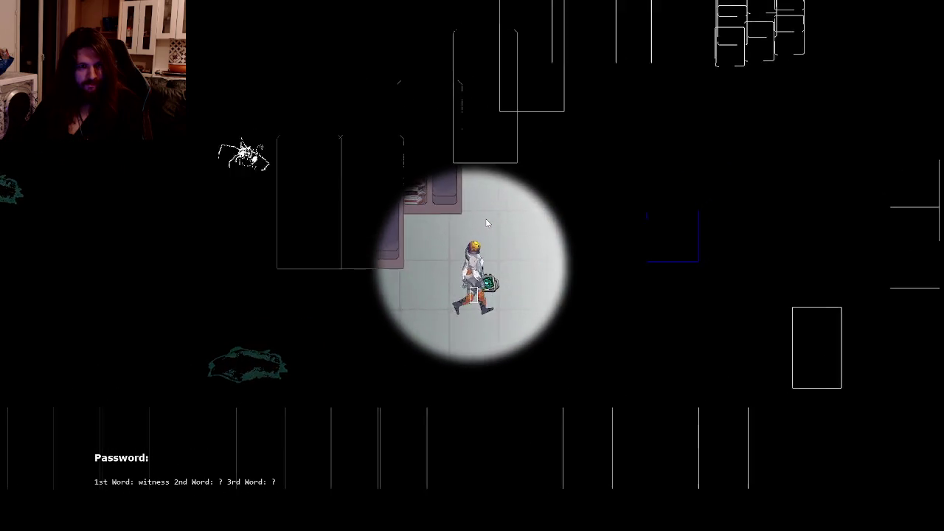
{"action": "key", "text": "w"}
{"action": "key", "text": "d"}
{"action": "key", "text": "w"}
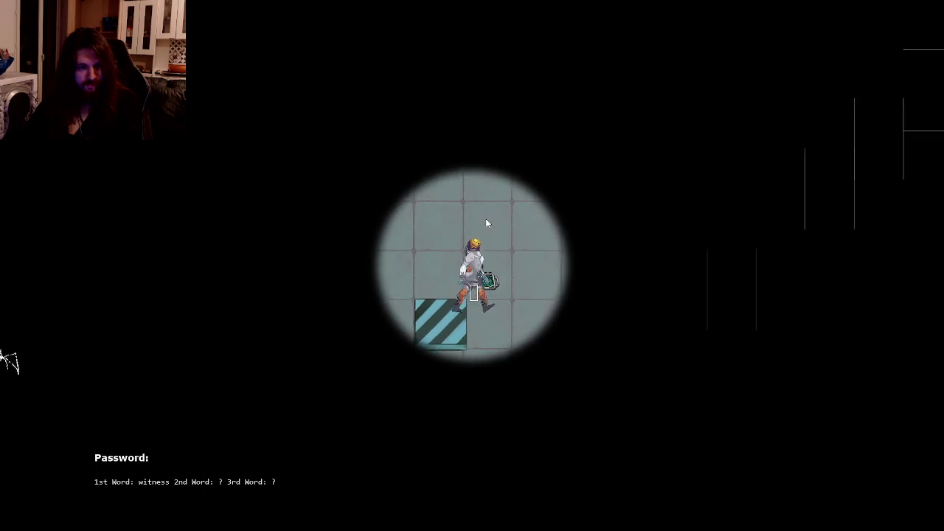
{"action": "key", "text": "space"}
{"action": "key", "text": "d"}
{"action": "key", "text": "w"}
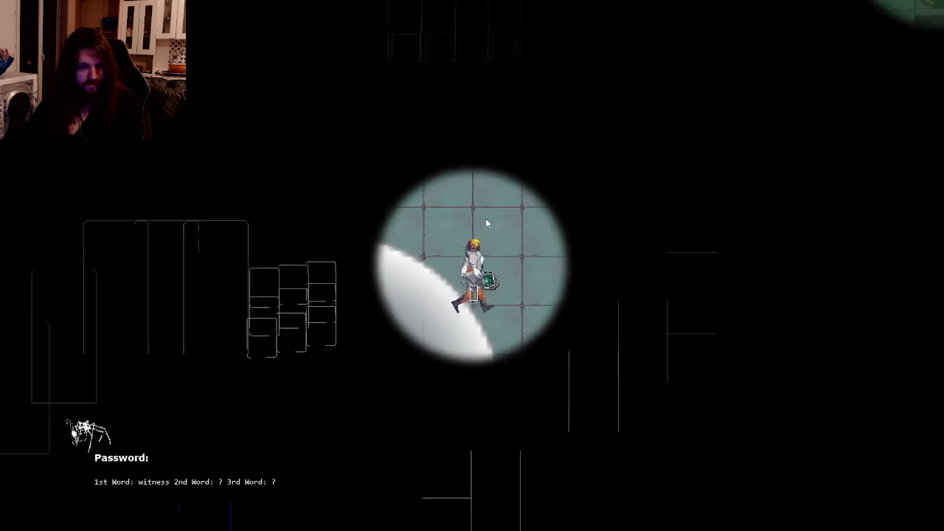
{"action": "key", "text": "w"}
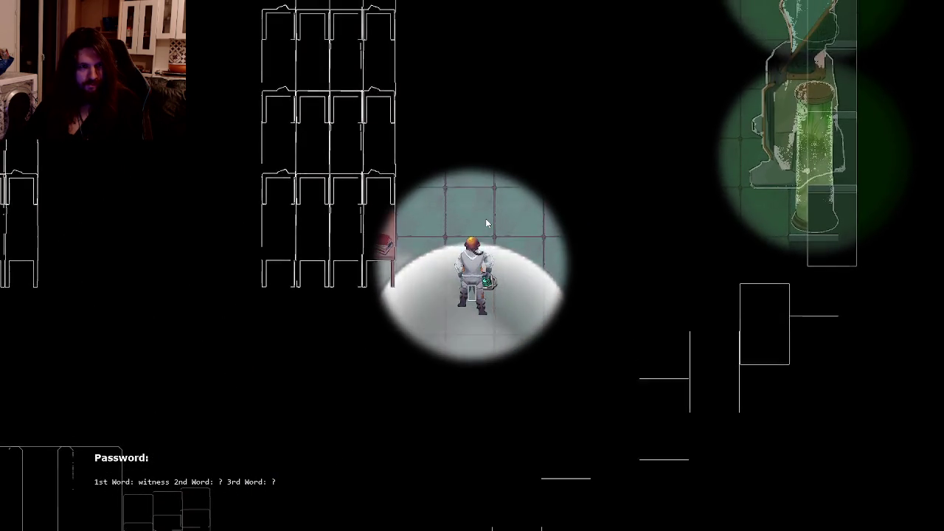
{"action": "key", "text": "w"}
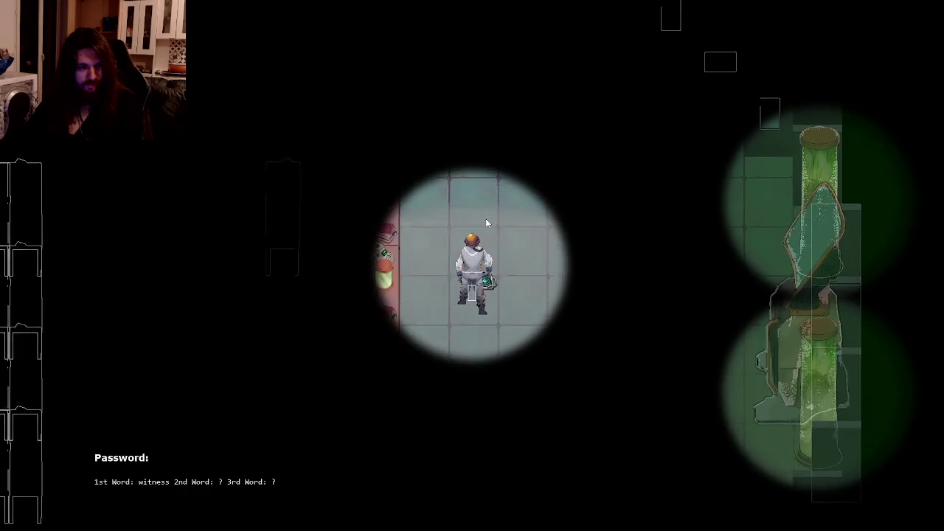
{"action": "key", "text": "a"}
{"action": "key", "text": "w"}
{"action": "key", "text": "a"}
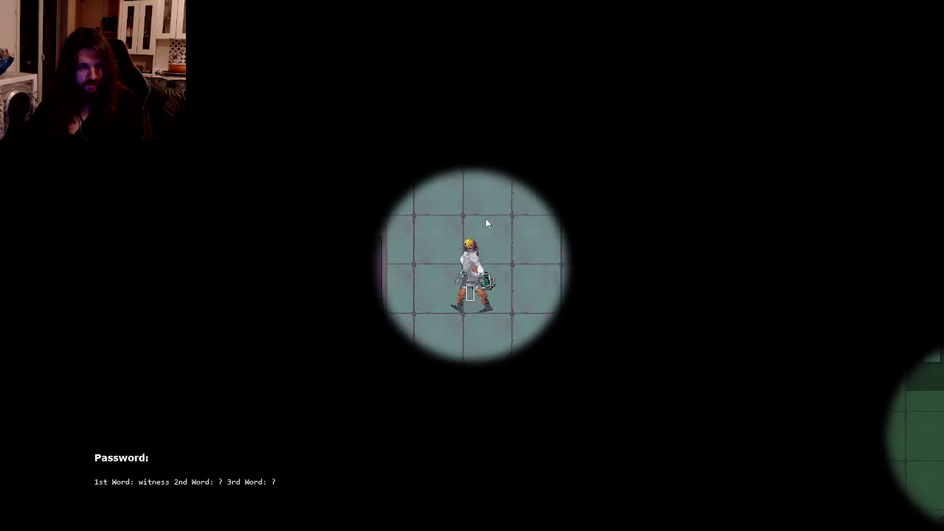
{"action": "key", "text": "a"}
{"action": "key", "text": "w"}
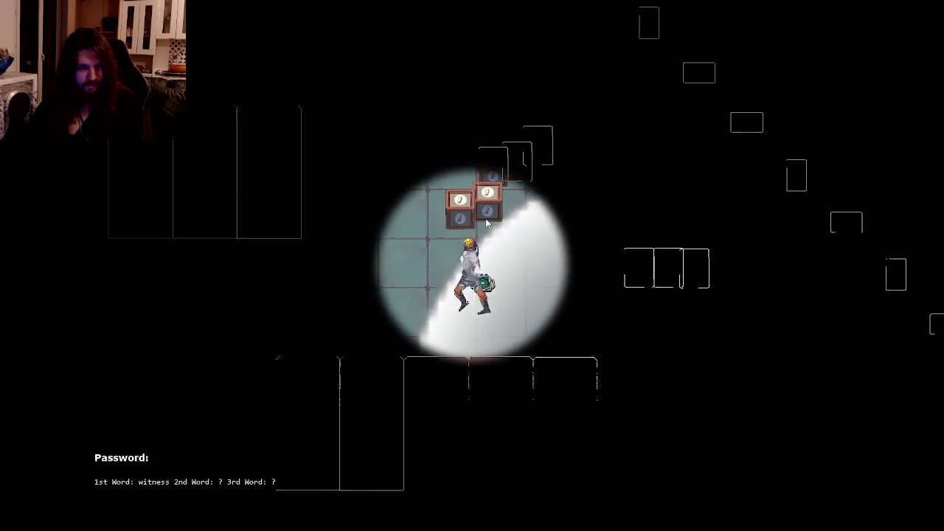
{"action": "key", "text": "w"}
{"action": "key", "text": "a"}
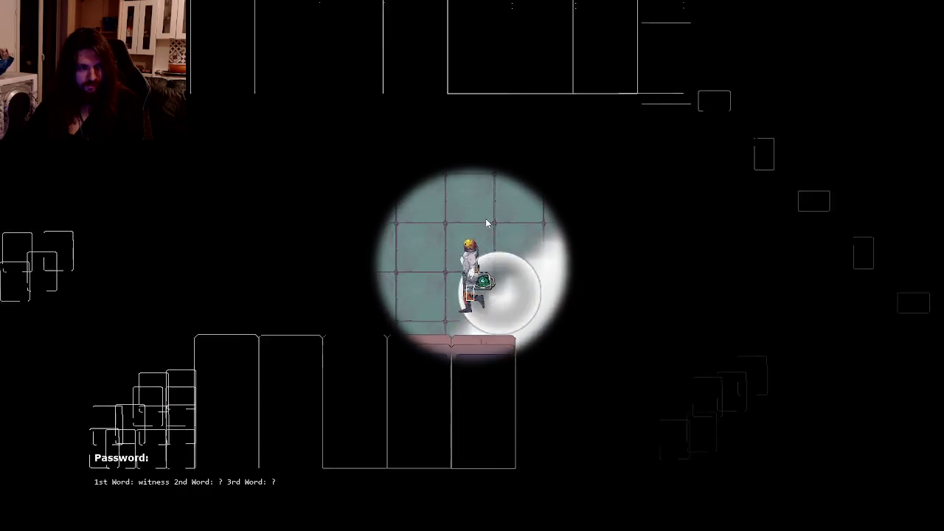
{"action": "key", "text": "a"}
{"action": "key", "text": "s"}
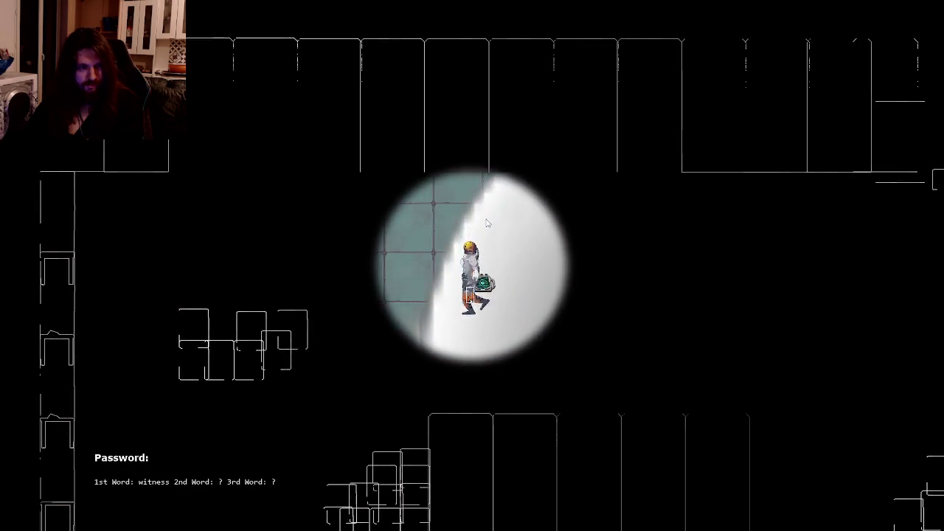
{"action": "key", "text": "a"}
{"action": "key", "text": "s"}
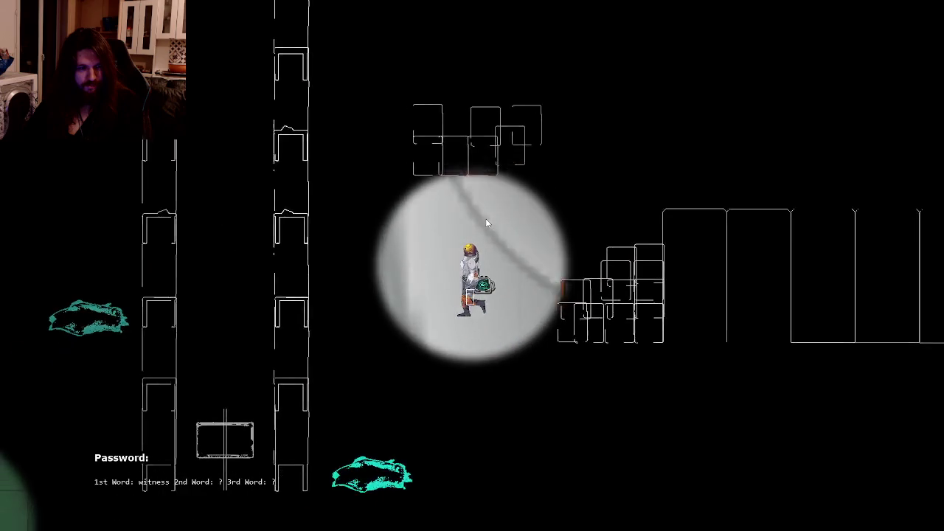
{"action": "key", "text": "d"}
{"action": "key", "text": "a"}
{"action": "key", "text": "s"}
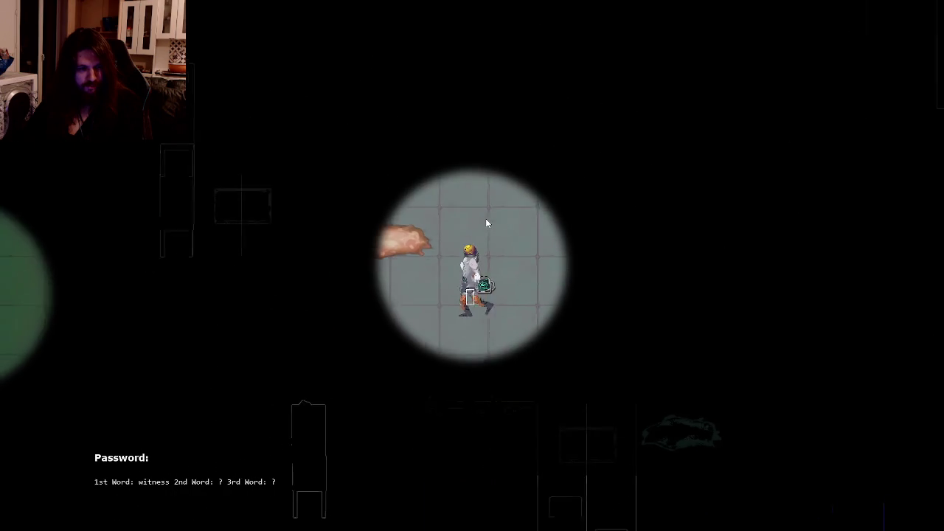
{"action": "key", "text": "a"}
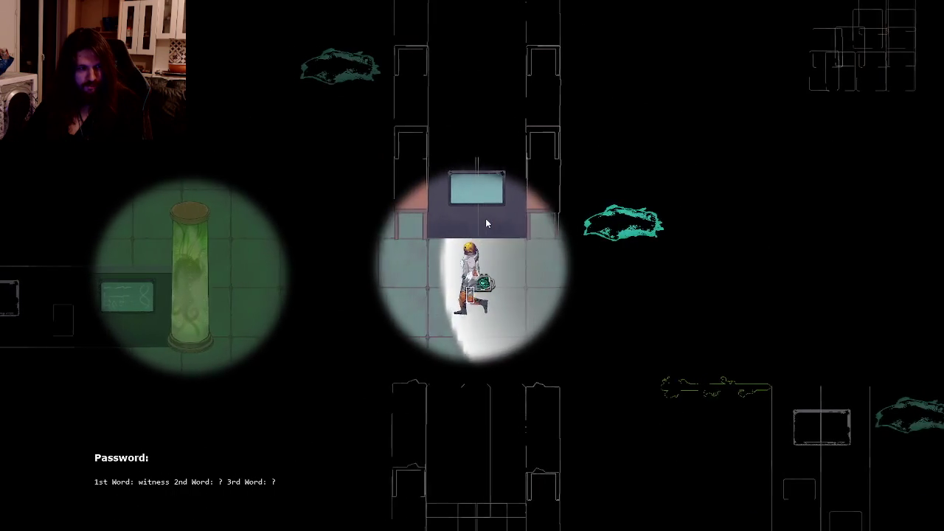
{"action": "key", "text": "w"}
{"action": "key", "text": "w"}
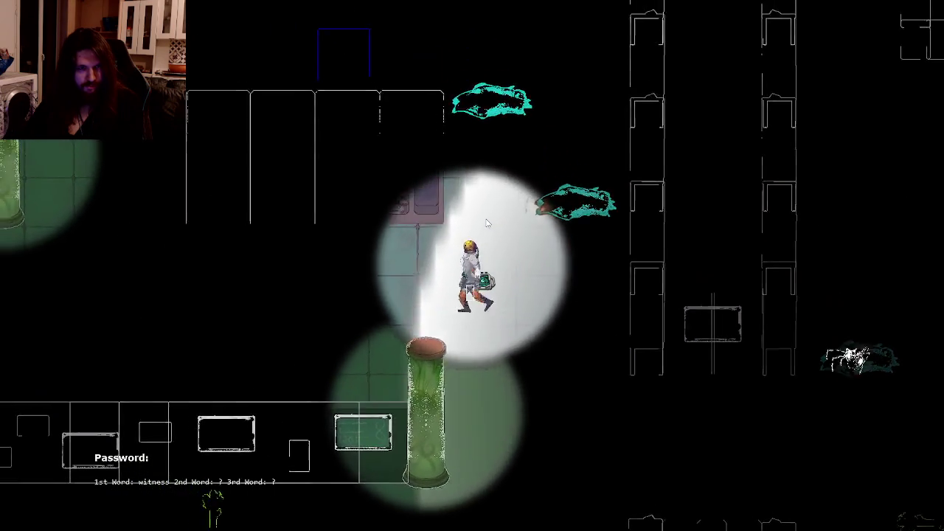
{"action": "key", "text": "w"}
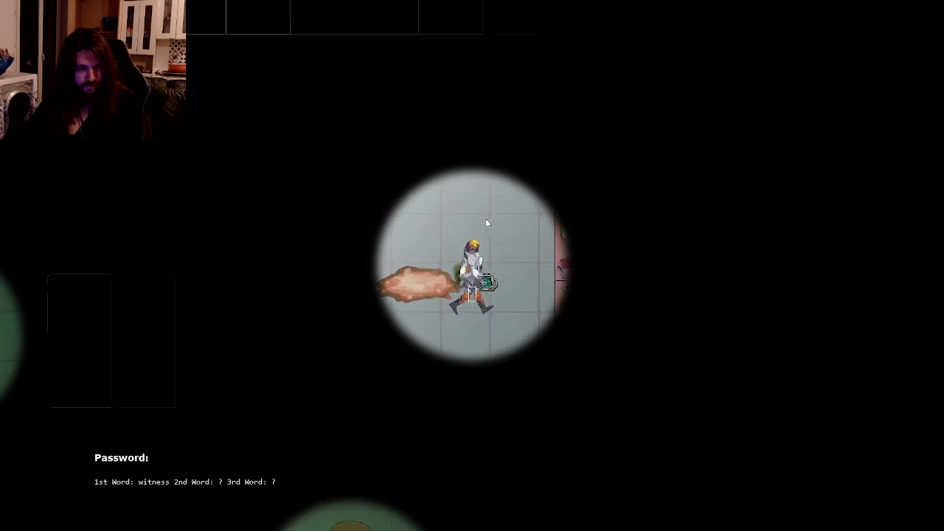
{"action": "key", "text": "d"}
{"action": "key", "text": "w"}
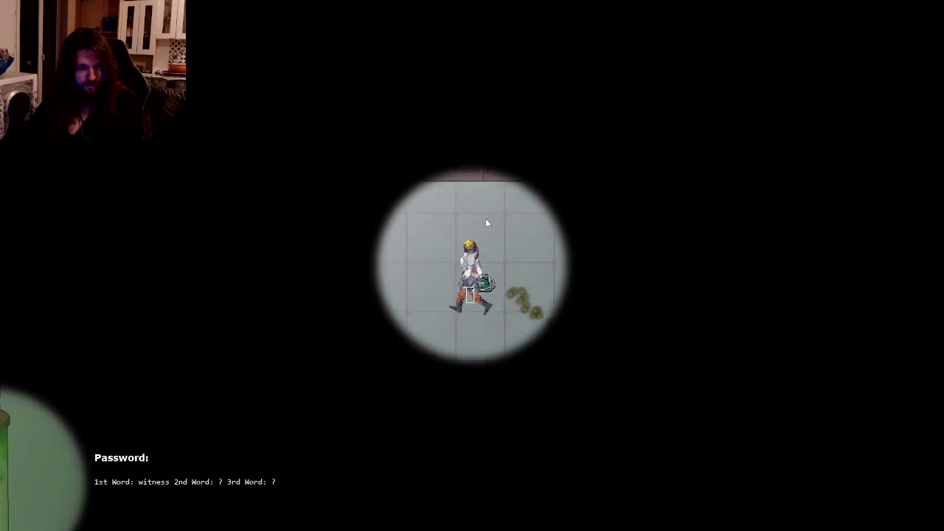
Walk past the green tubes and bookshelves up to the desk holding a clue
{"action": "key", "text": "a"}
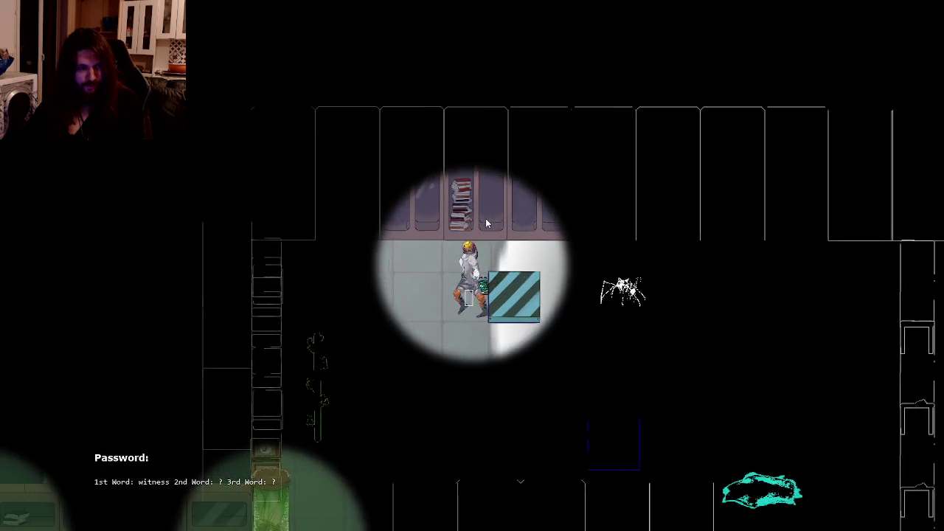
{"action": "key", "text": "s"}
{"action": "key", "text": "d"}
{"action": "key", "text": "s"}
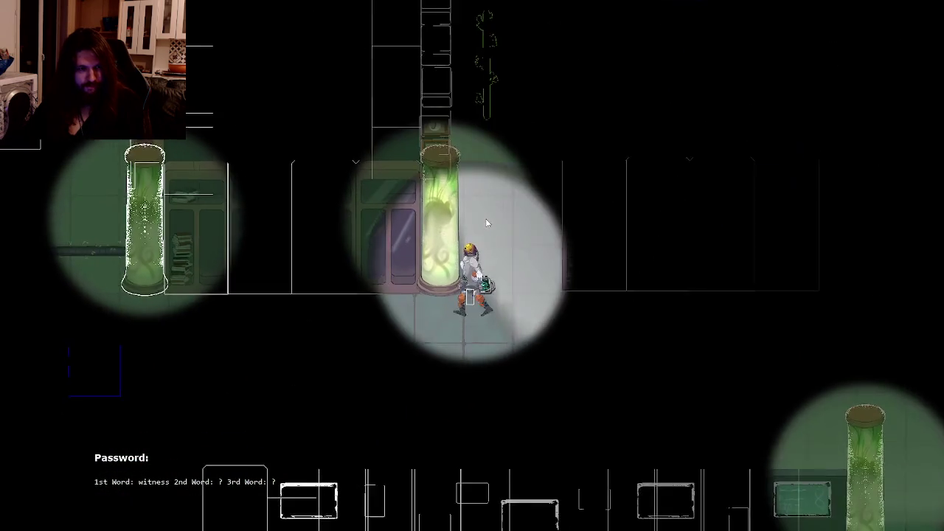
{"action": "key", "text": "a"}
{"action": "key", "text": "a"}
{"action": "key", "text": "s"}
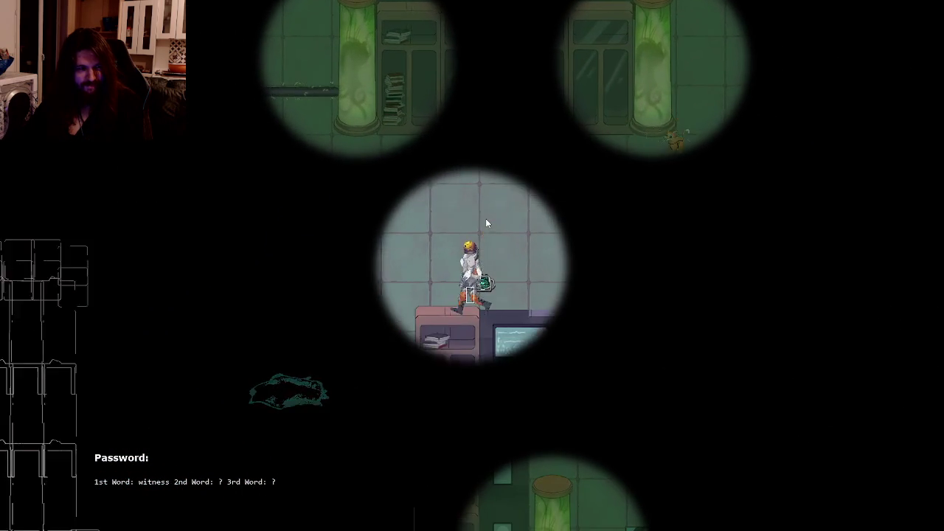
{"action": "key", "text": "w"}
{"action": "key", "text": "a"}
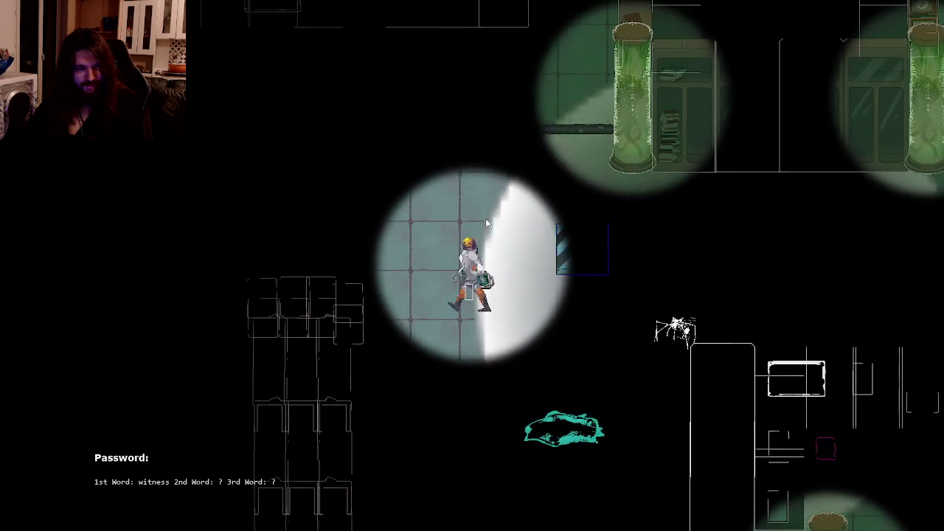
{"action": "key", "text": "w"}
{"action": "key", "text": "a"}
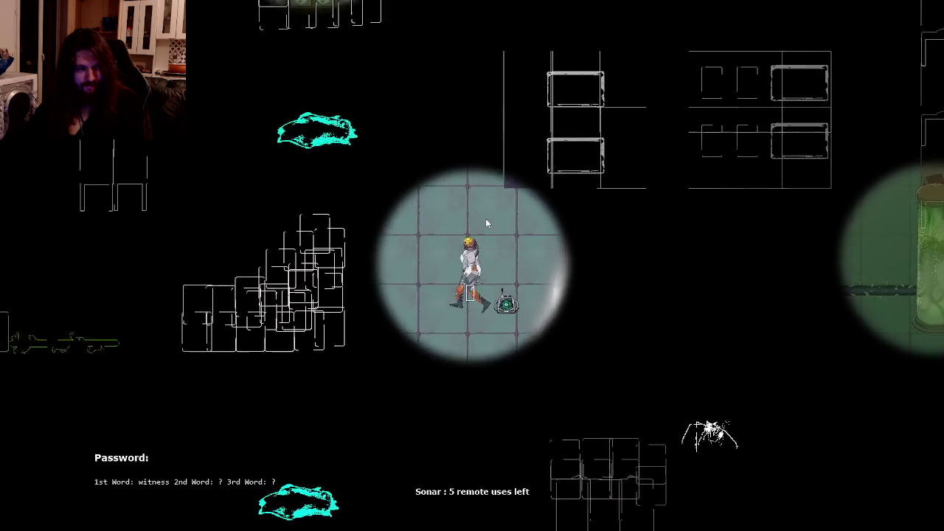
{"action": "key", "text": "d"}
{"action": "key", "text": "w"}
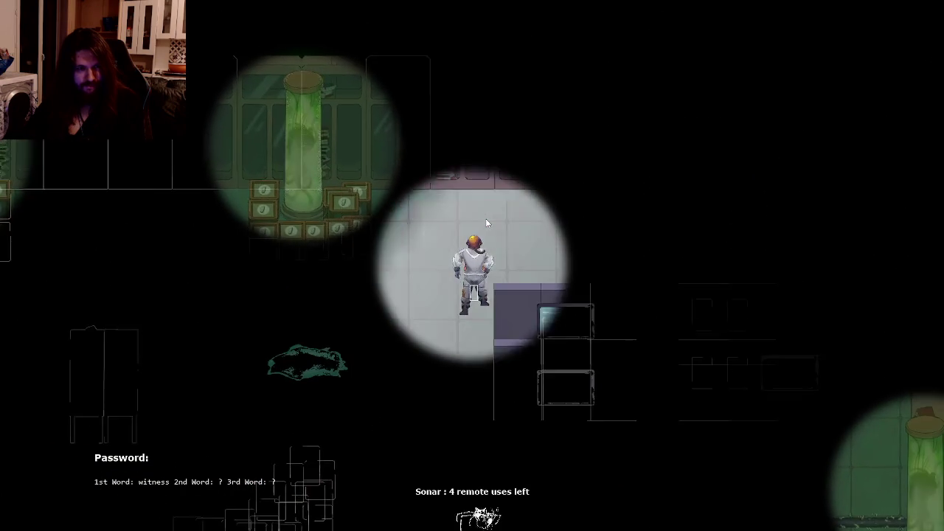
{"action": "key", "text": "d"}
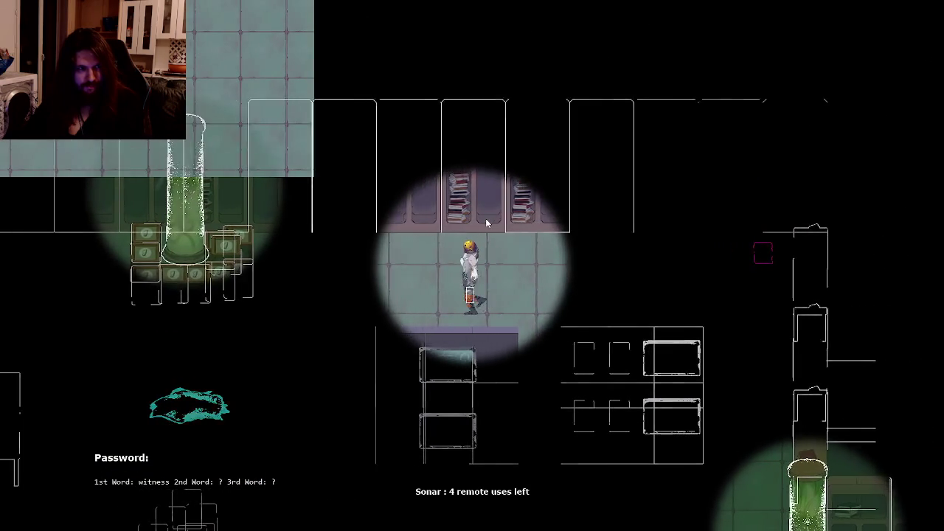
{"action": "key", "text": "d"}
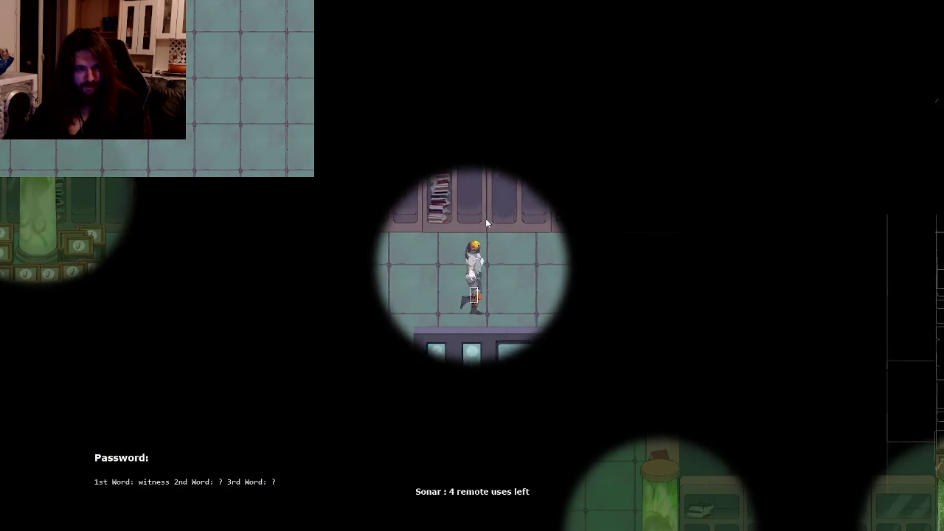
{"action": "key", "text": "w"}
Read the desk clue card revealing the third password word 'bat'
{"action": "key", "text": "e"}
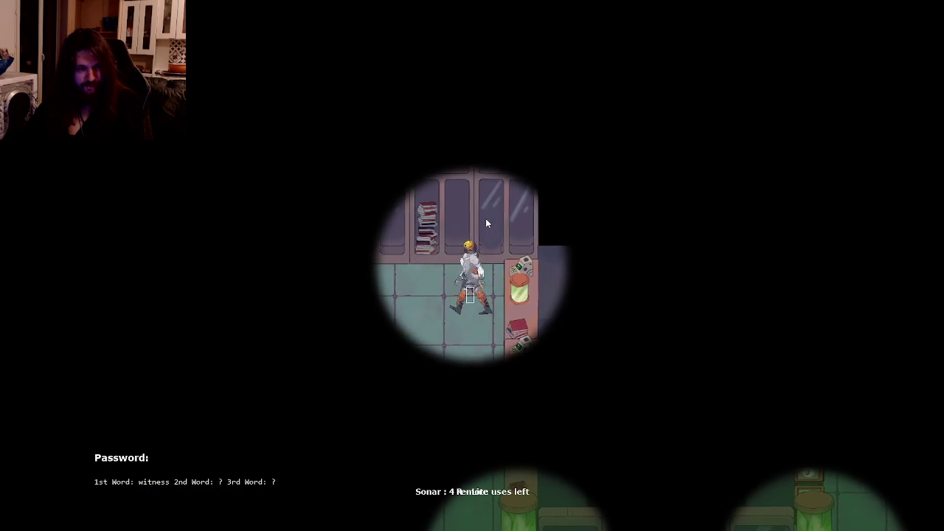
{"action": "key", "text": "a"}
{"action": "key", "text": "d"}
{"action": "key", "text": "e"}
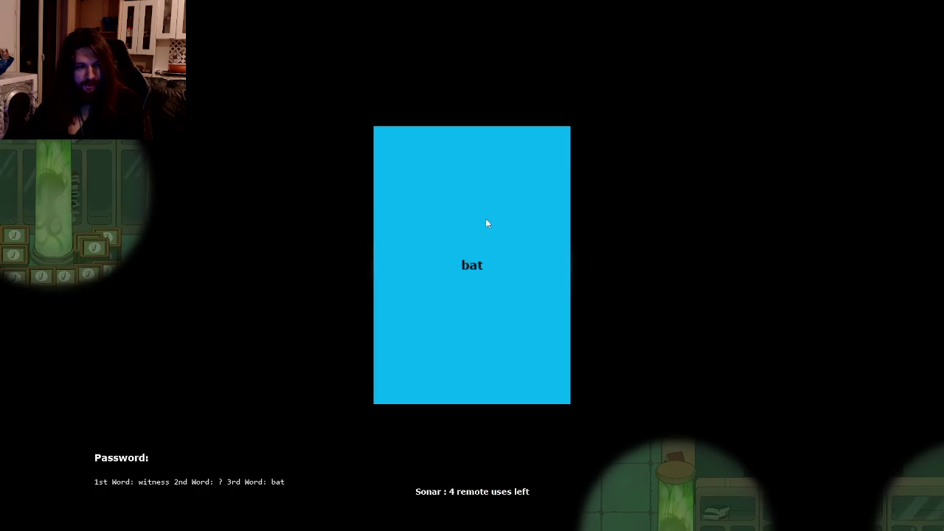
{"action": "key", "text": "e"}
Pick up the sonar device, restart after being caught, and select the work-in-progress changes in GitKraken
{"action": "key", "text": "a"}
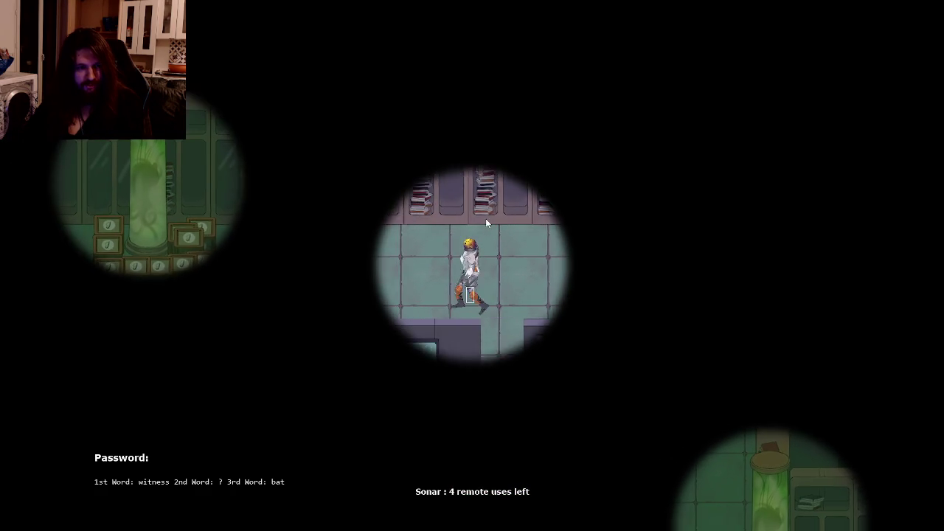
{"action": "key", "text": "s"}
{"action": "key", "text": "s"}
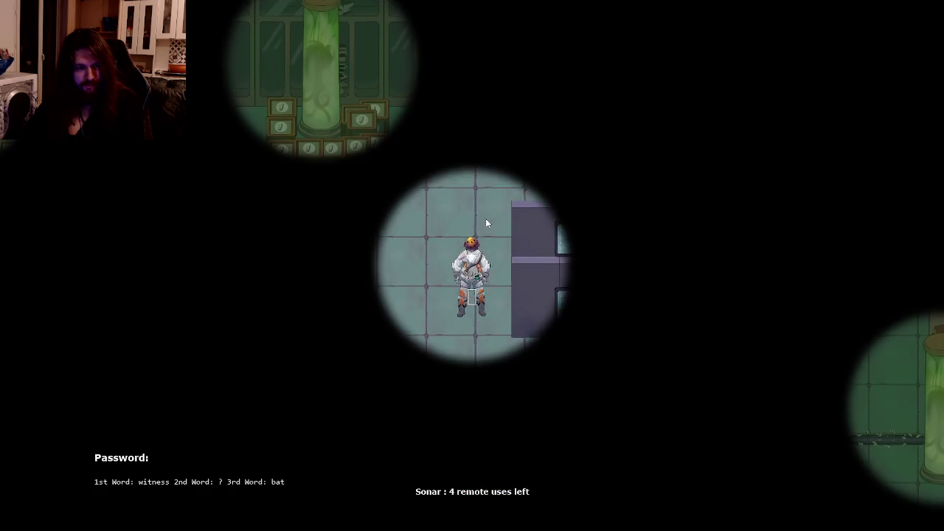
{"action": "key", "text": "a"}
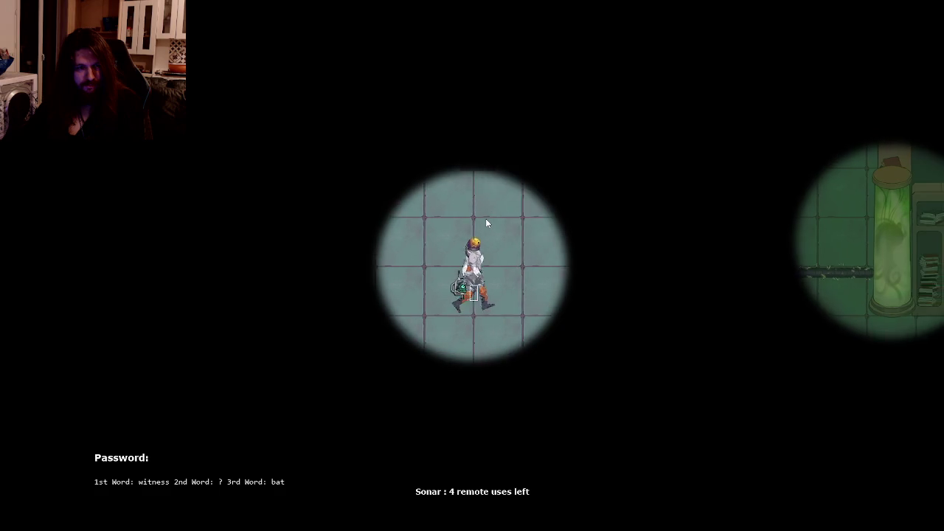
{"action": "key", "text": "e"}
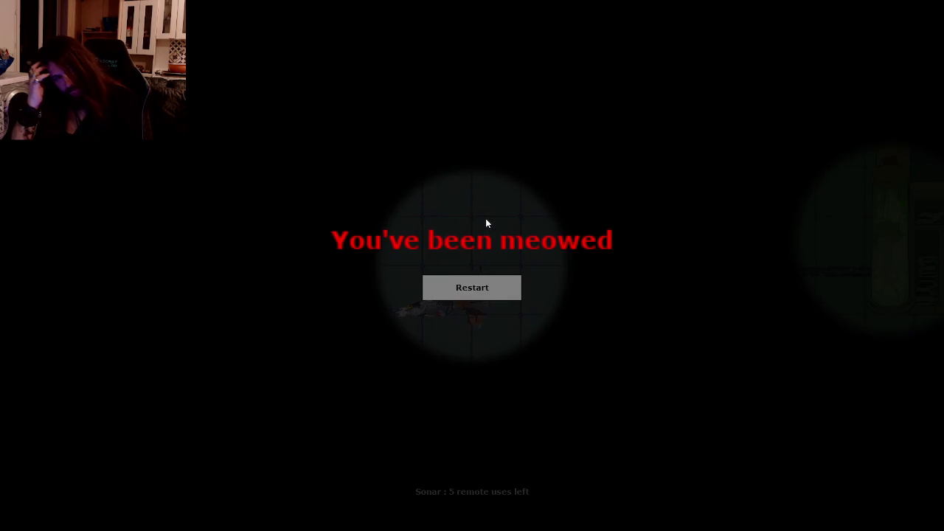
{"action": "left_click", "coordinate": [480, 286]}
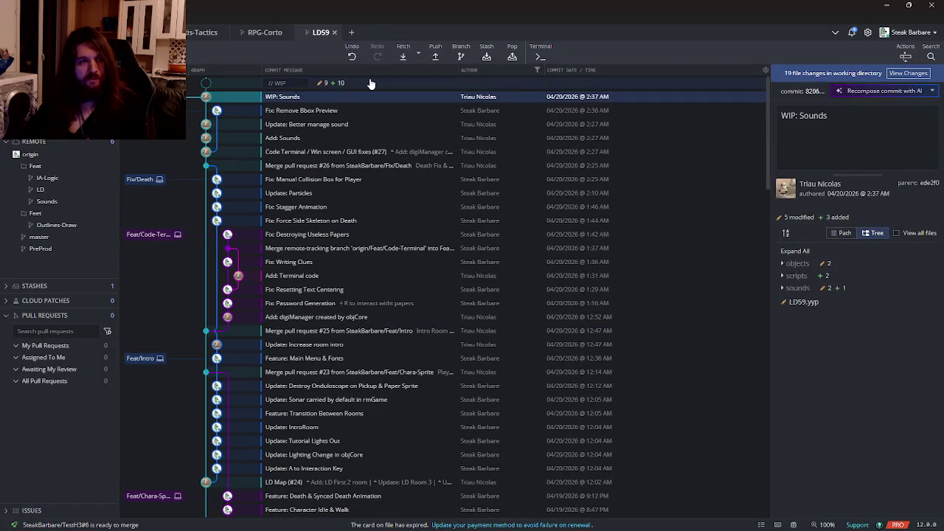
{"action": "left_click", "coordinate": [369, 83]}
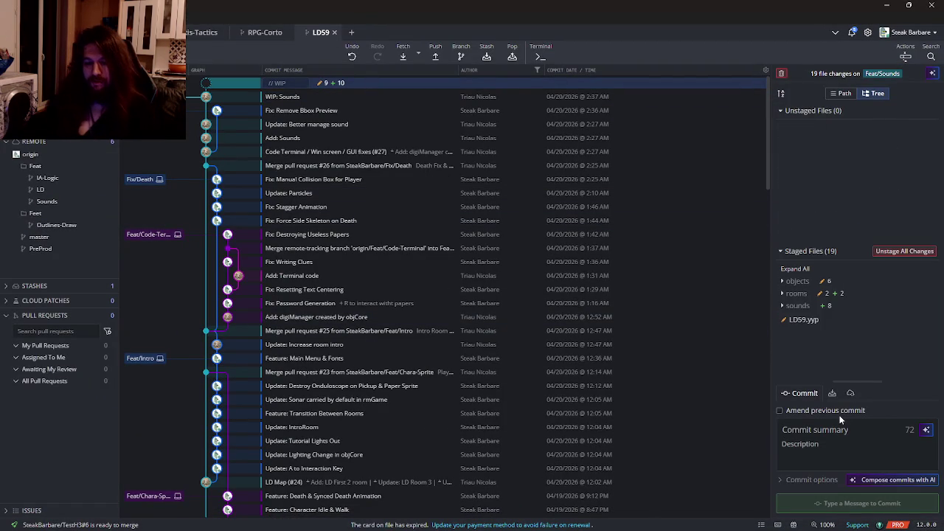
Commit the 19 staged files on Feat/Sounds with the message 'Update: Musics'
{"action": "type", "text": "Update: Musics"}
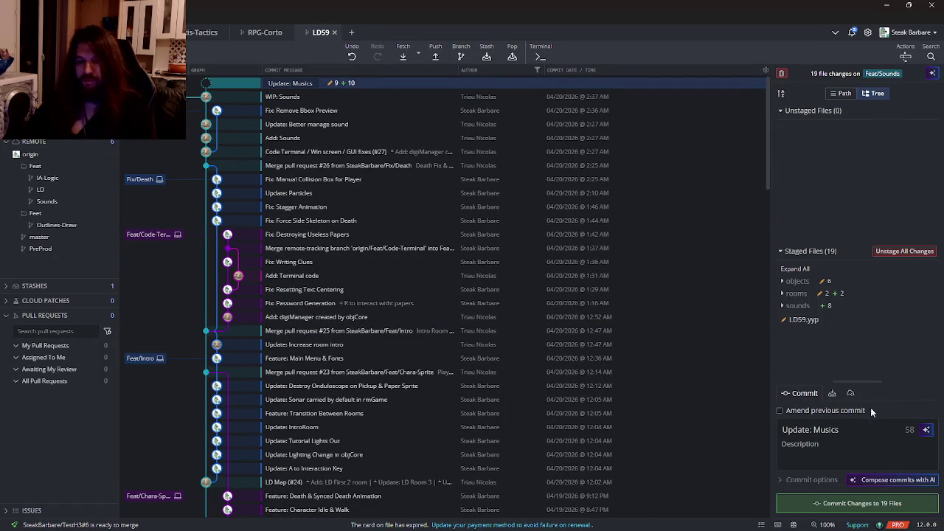
{"action": "left_click", "coordinate": [832, 505]}
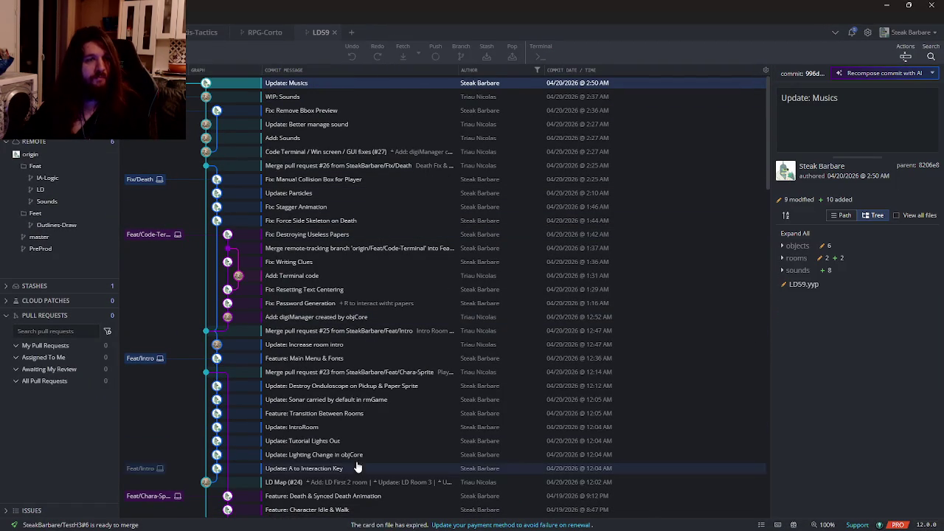
{"action": "key", "text": "super"}
{"action": "mouse_move", "coordinate": [224, 520]}
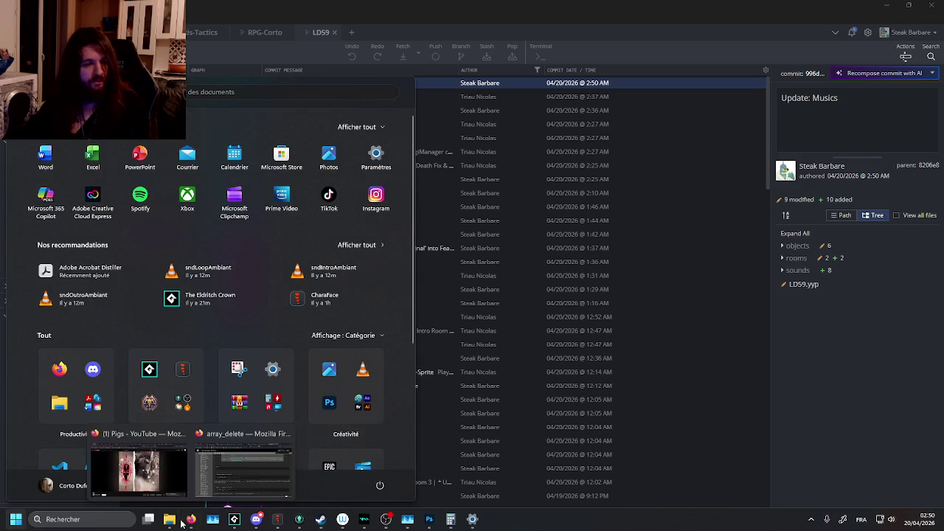
{"action": "mouse_move", "coordinate": [169, 519]}
{"action": "mouse_move", "coordinate": [281, 468]}
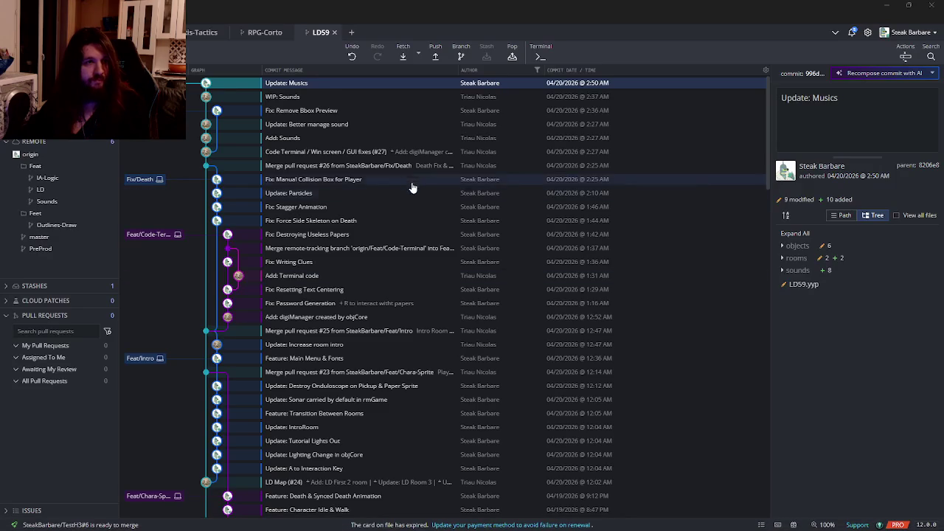
{"action": "key", "text": "alt+Tab"}
{"action": "left_click", "coordinate": [500, 124]}
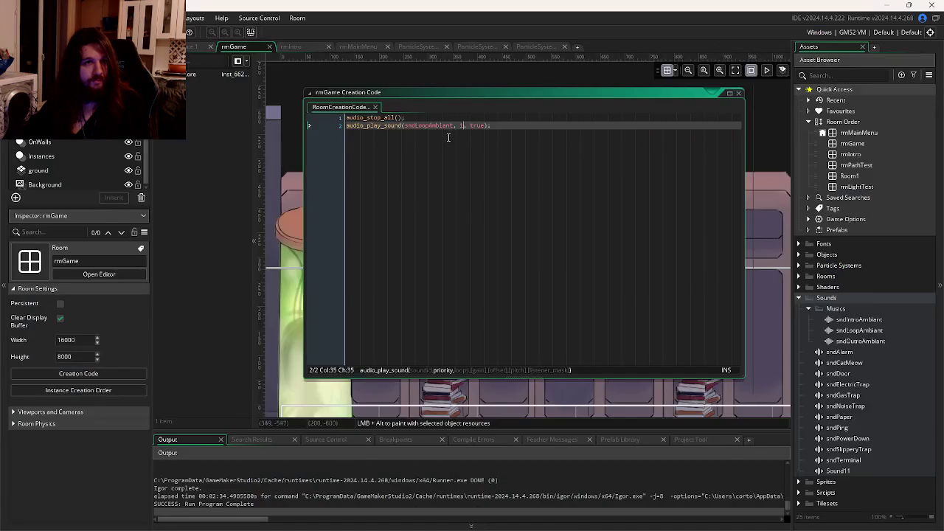
{"action": "key", "text": "alt+Tab"}
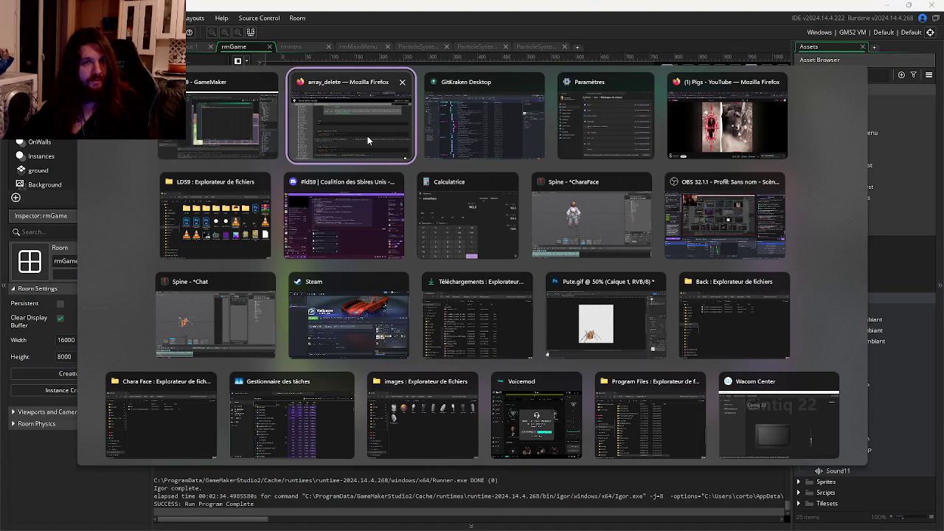
{"action": "left_click", "coordinate": [367, 136]}
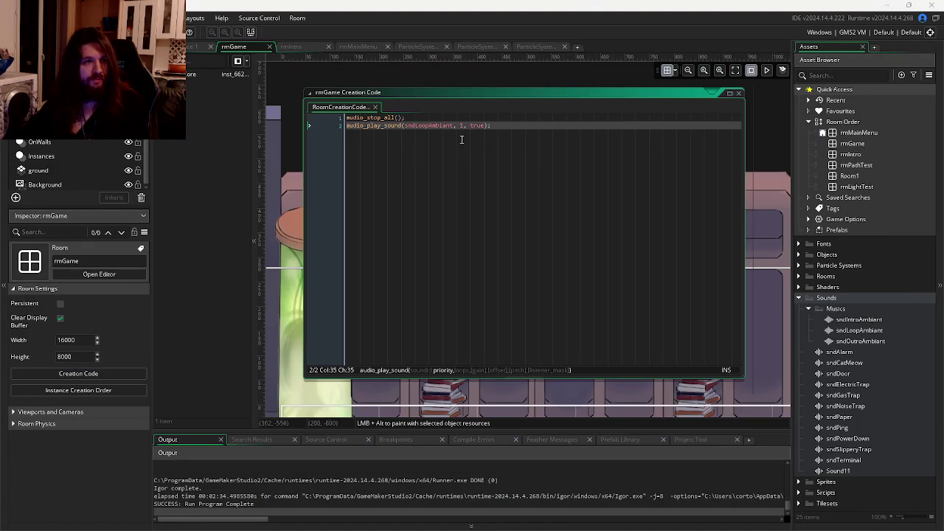
{"action": "key", "text": "alt+Tab"}
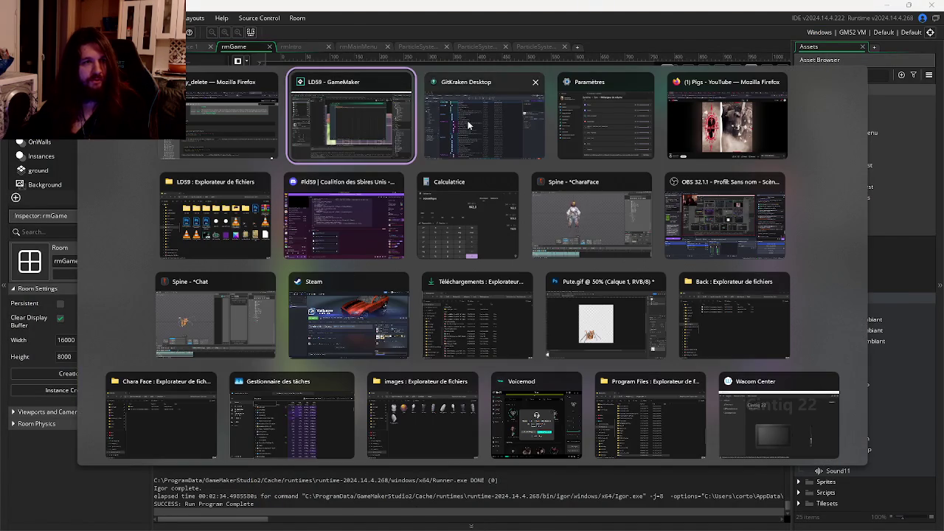
{"action": "left_click", "coordinate": [468, 126]}
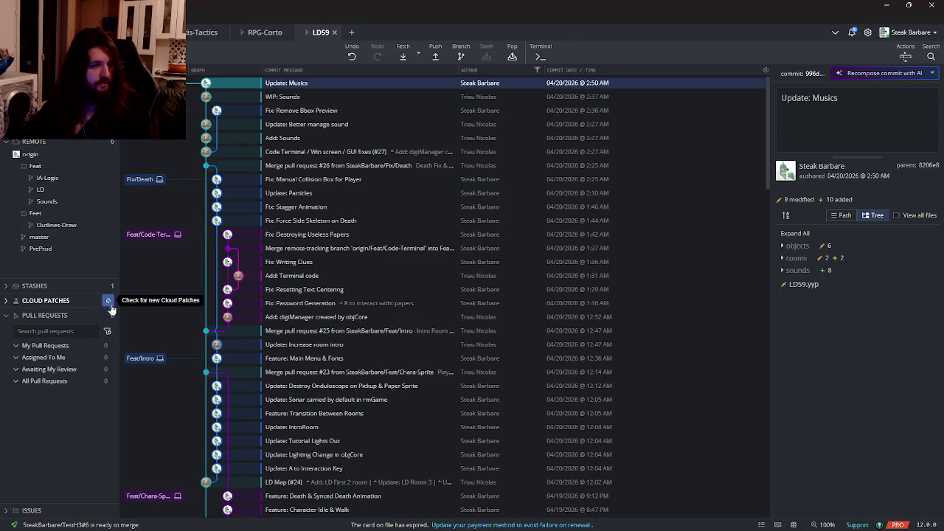
{"action": "left_click", "coordinate": [109, 315]}
Create pull request #28 'Sounds & Musics' on LD59, Feat/Sounds into PreProd, described 'Lotsa Noises'
{"action": "left_click", "coordinate": [234, 156]}
{"action": "left_click", "coordinate": [224, 182]}
{"action": "left_click", "coordinate": [324, 155]}
{"action": "left_click", "coordinate": [325, 178]}
{"action": "left_click", "coordinate": [211, 188]}
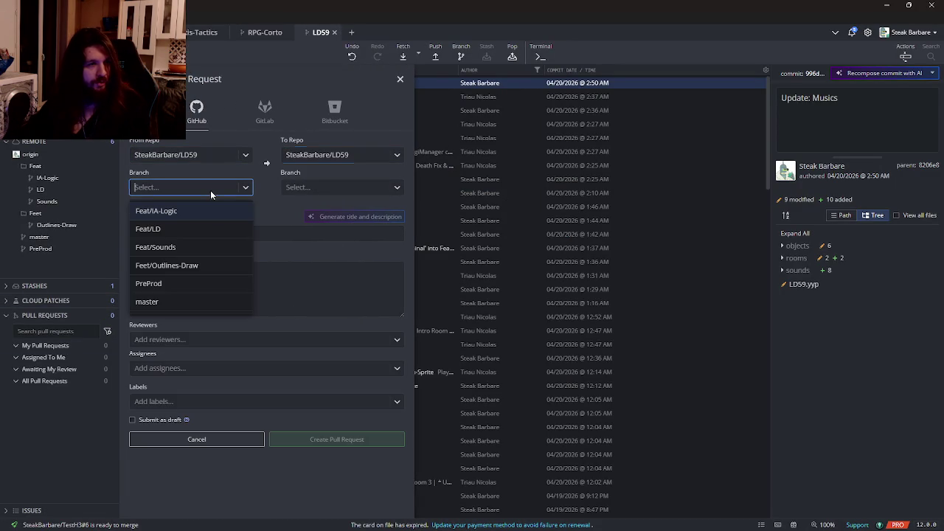
{"action": "left_click", "coordinate": [188, 248]}
{"action": "left_click", "coordinate": [303, 187]}
{"action": "left_click", "coordinate": [315, 285]}
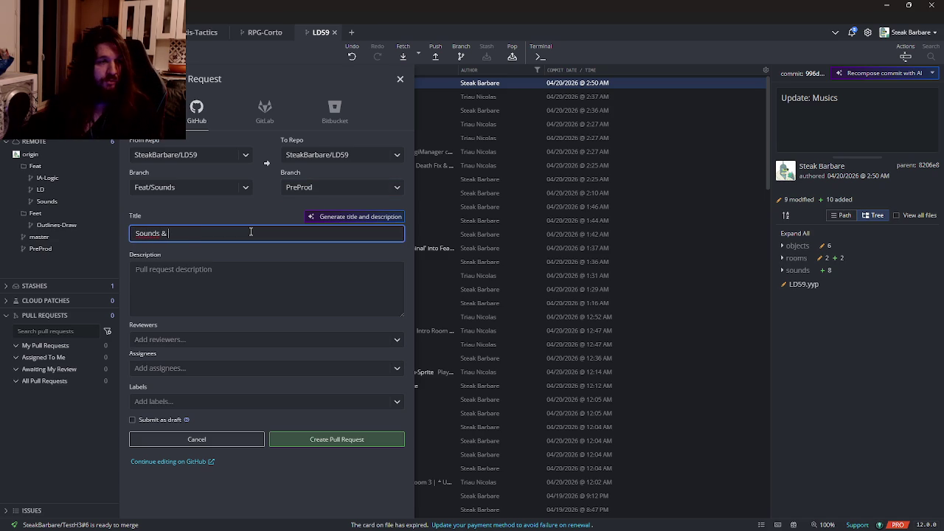
{"action": "left_click", "coordinate": [246, 269]}
{"action": "type", "text": "# Features"}
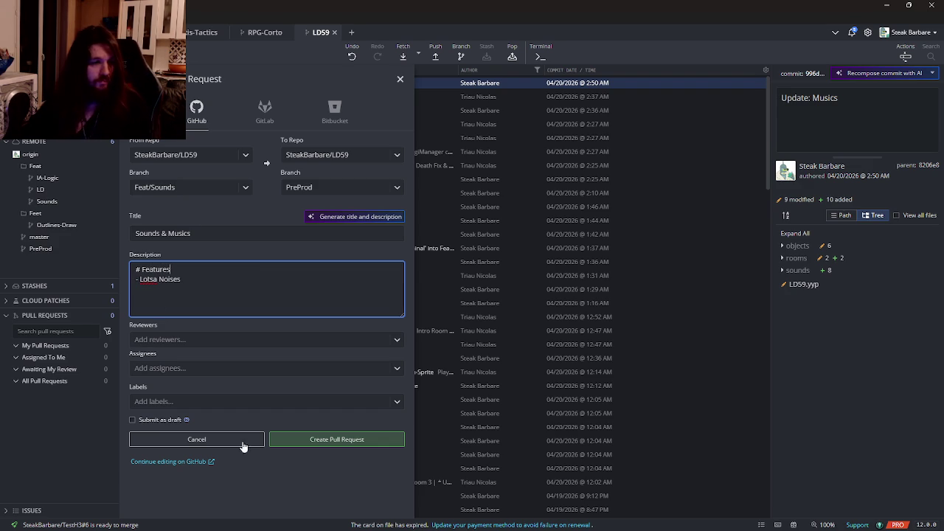
{"action": "left_click", "coordinate": [328, 443]}
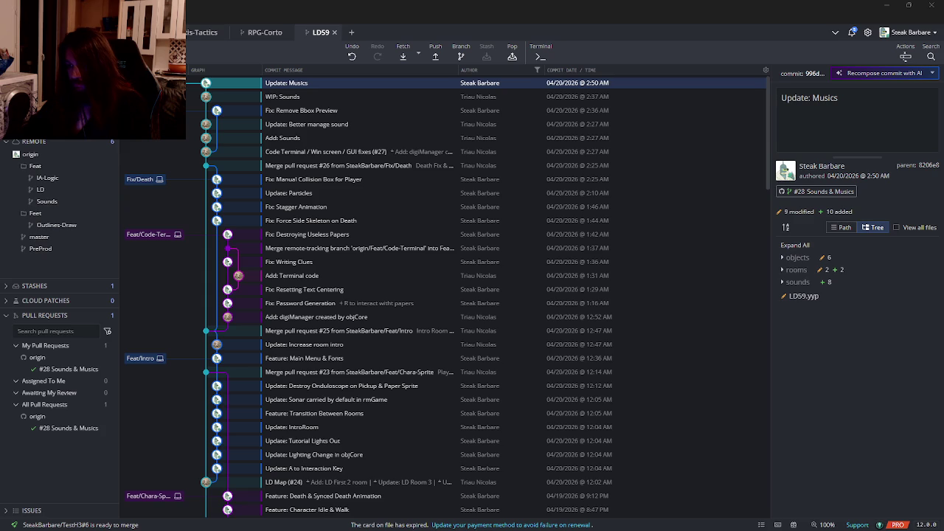
Fetch the merged Sounds & Musics changes, then reload the modified project in GameMaker
{"action": "left_click", "coordinate": [403, 56]}
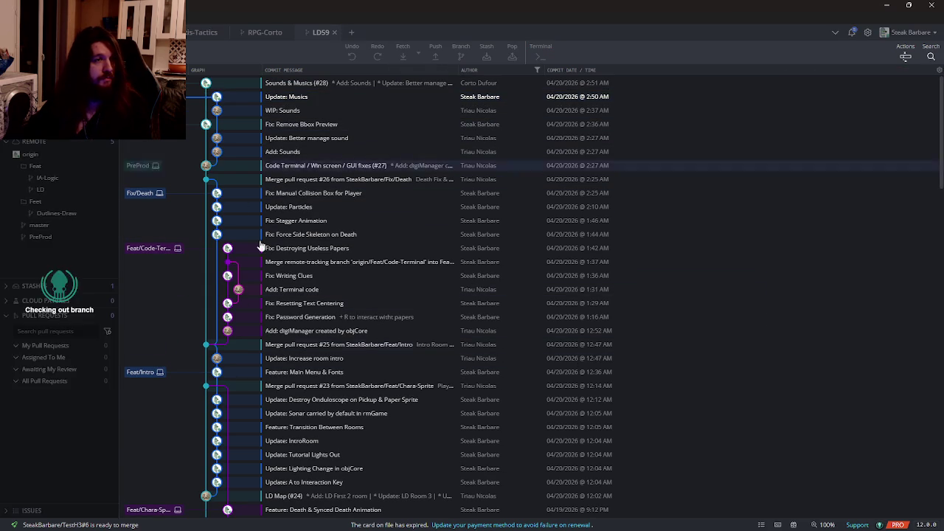
{"action": "key", "text": "alt+Tab"}
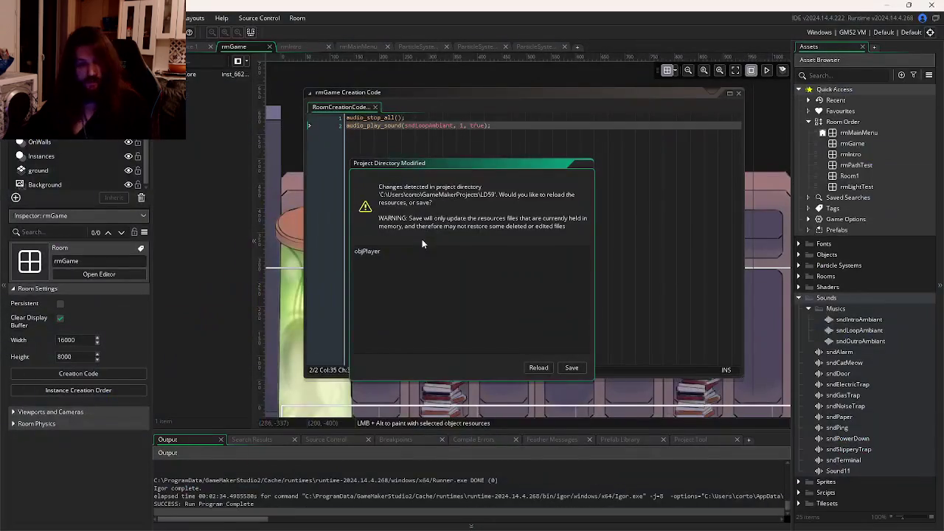
{"action": "left_click", "coordinate": [538, 368]}
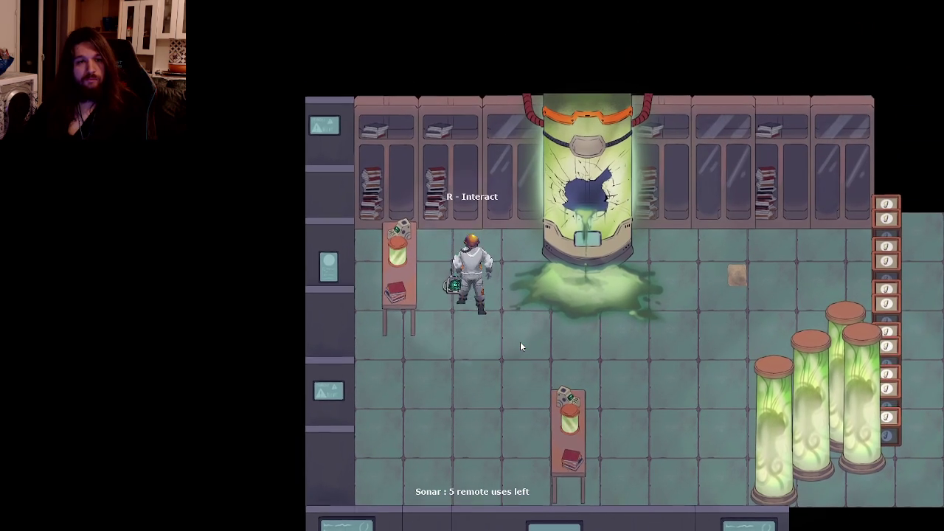
Test the lab level by reading the device instructions and the wall parchment, then stop the run
{"action": "key", "text": "e"}
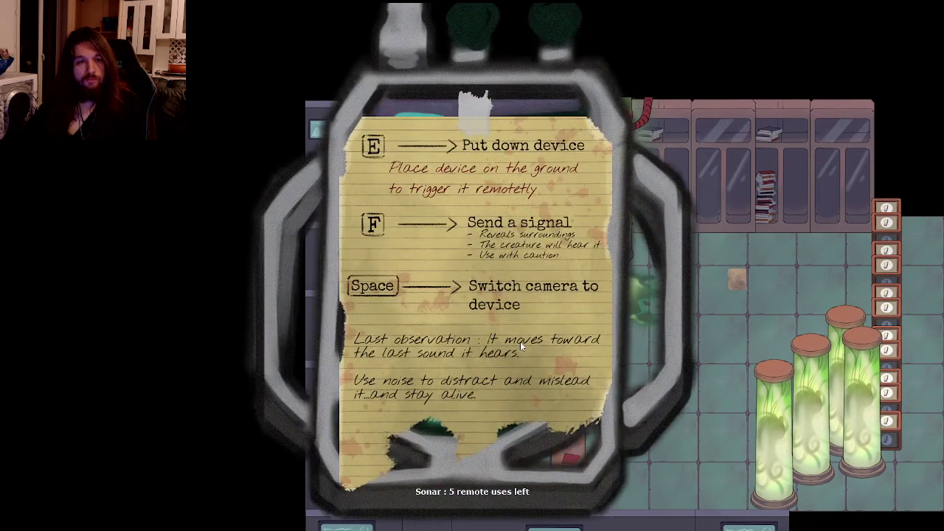
{"action": "key", "text": "e"}
{"action": "key", "text": "d"}
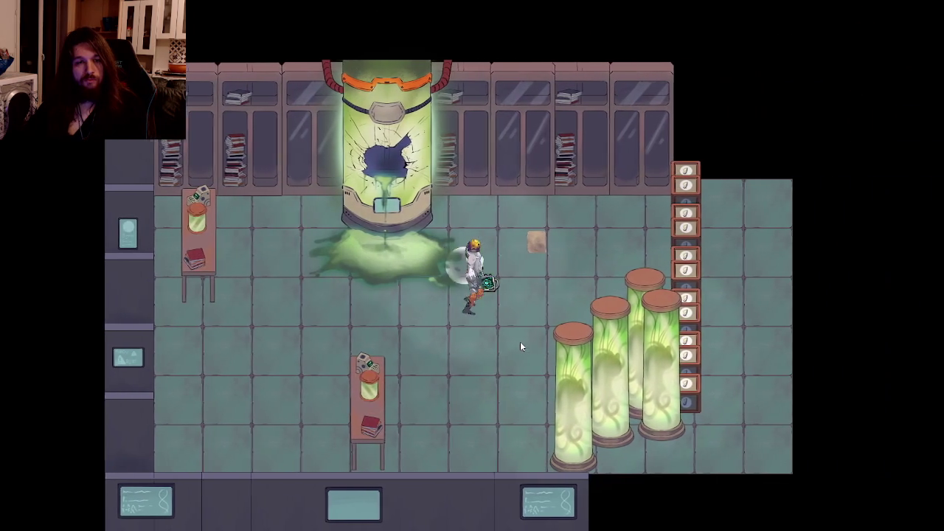
{"action": "key", "text": "w"}
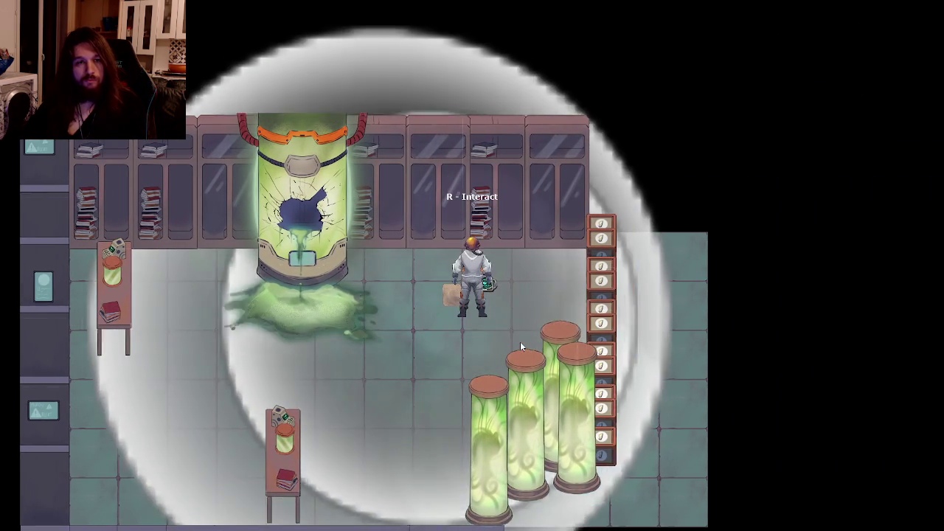
{"action": "key", "text": "r"}
{"action": "key", "text": "e"}
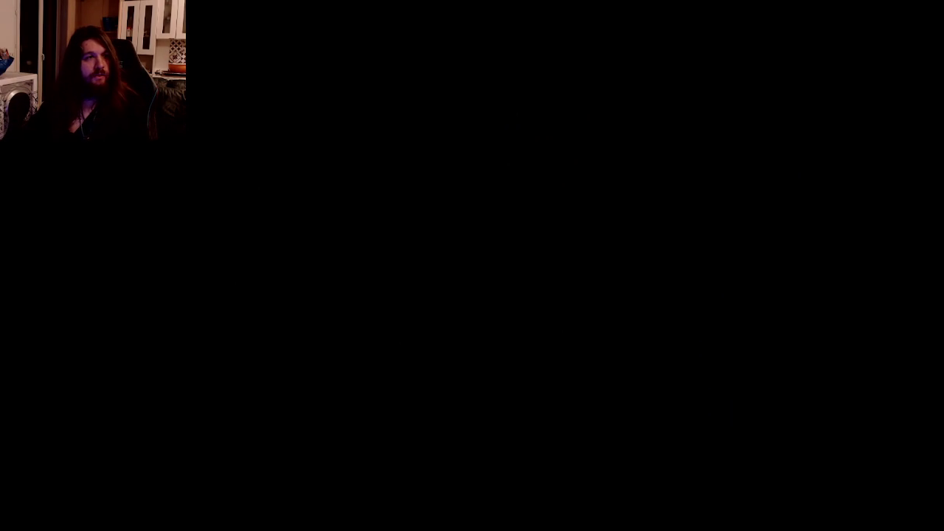
{"action": "key", "text": "ctrl+F8"}
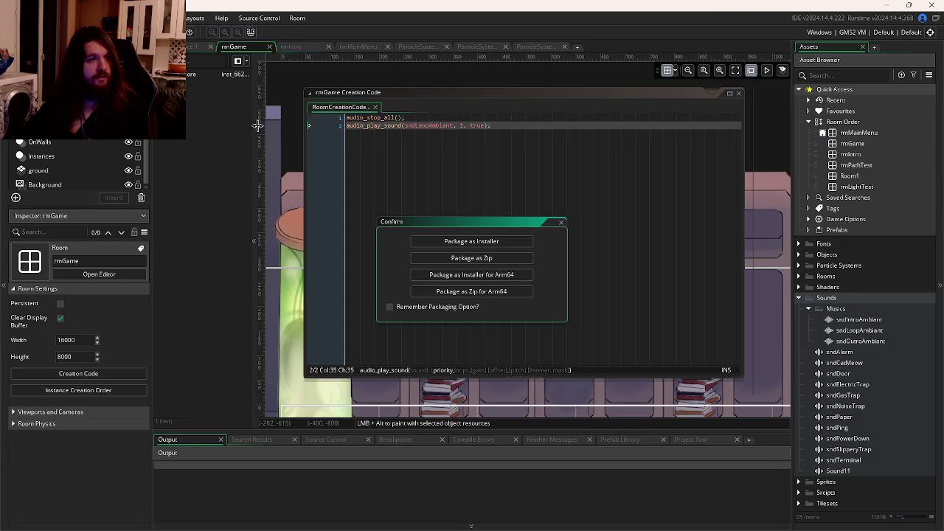
Package the game as zip 'LD59 - Echoes of the Libouloule' inside a new Build folder
{"action": "left_click", "coordinate": [453, 259]}
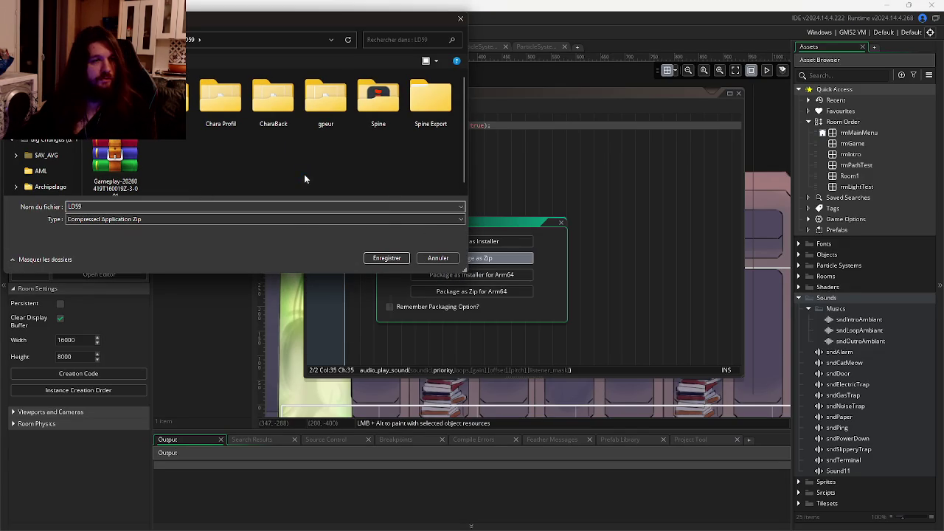
{"action": "right_click", "coordinate": [262, 158]}
{"action": "mouse_move", "coordinate": [318, 305]}
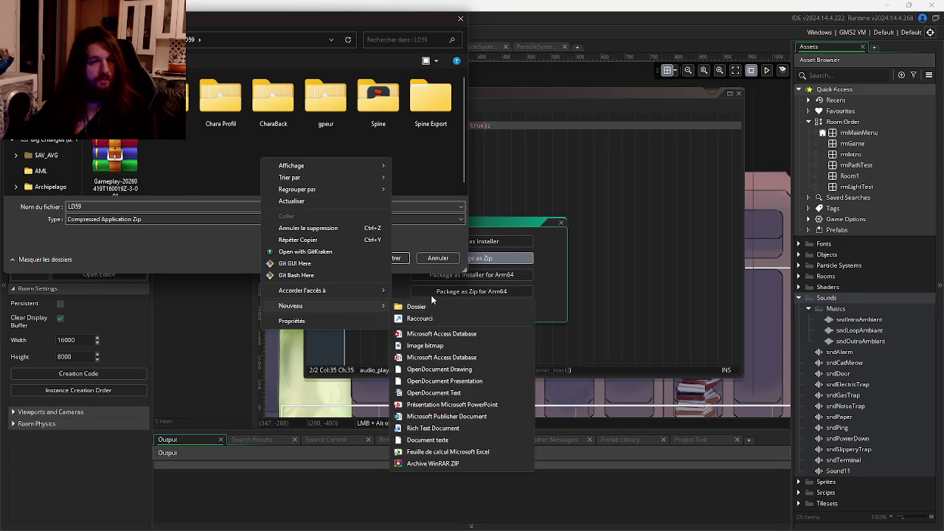
{"action": "left_click", "coordinate": [425, 306]}
{"action": "type", "text": "8"}
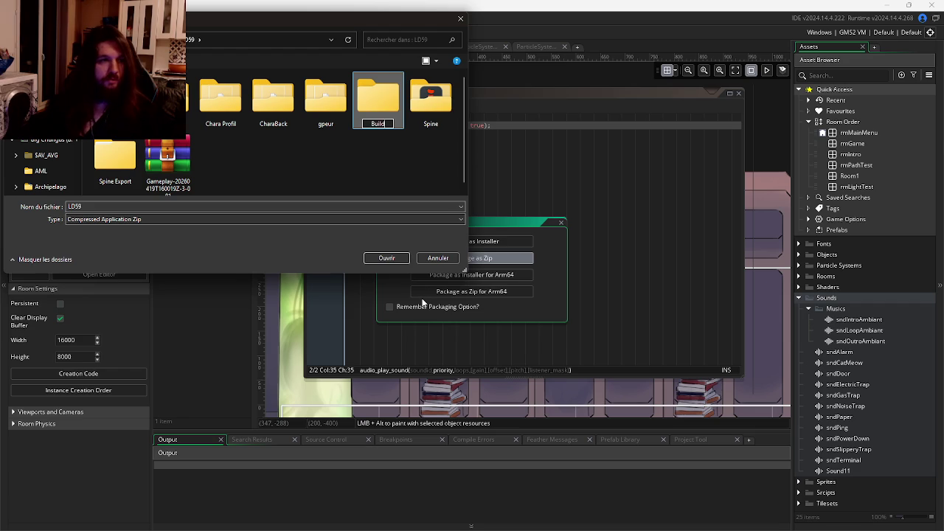
{"action": "key", "text": "Return"}
{"action": "key", "text": "Return"}
{"action": "double_click", "coordinate": [154, 206]}
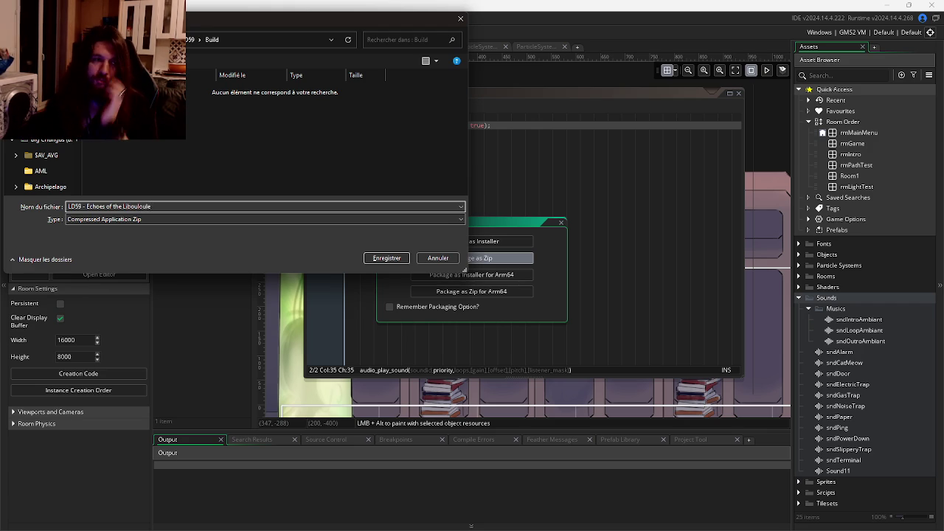
{"action": "key", "text": "Return"}
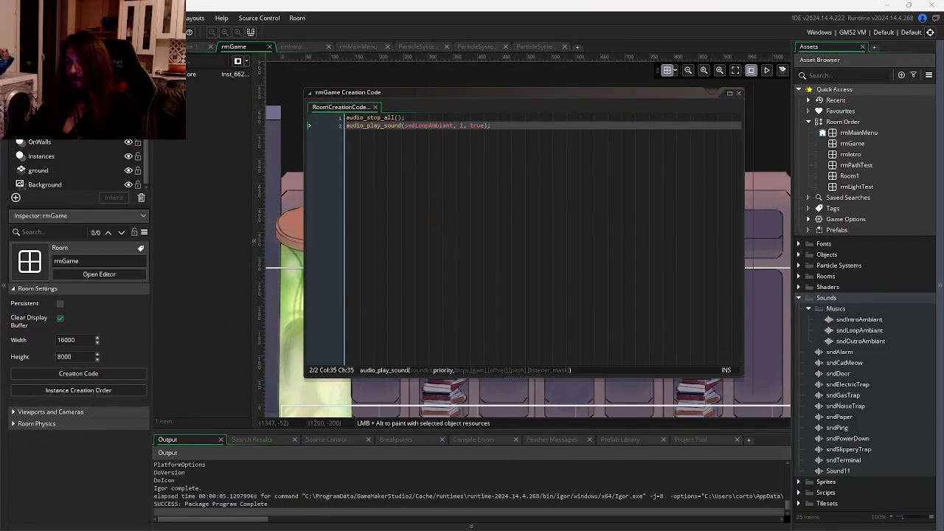
Bring up the window switcher to leave GameMaker
{"action": "key", "text": "alt+Tab"}
{"action": "key", "text": "Escape"}
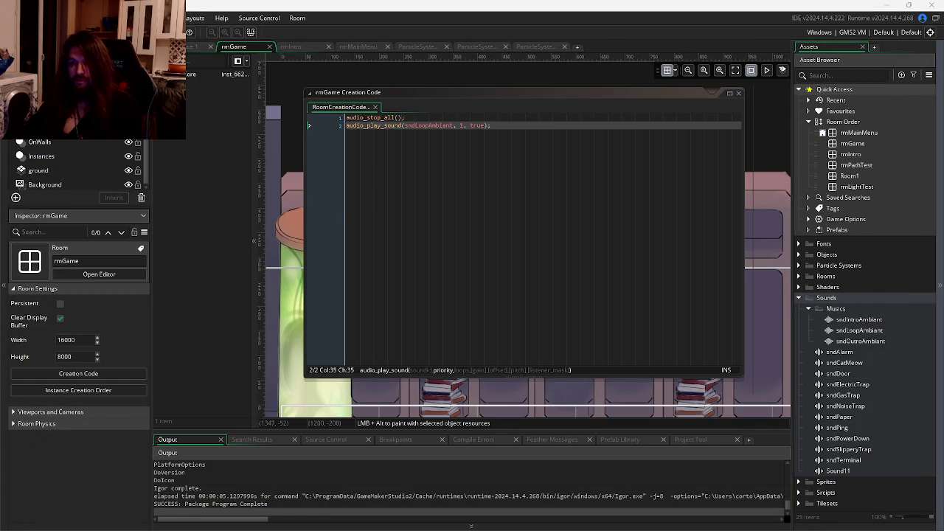
{"action": "key", "text": "alt+Tab"}
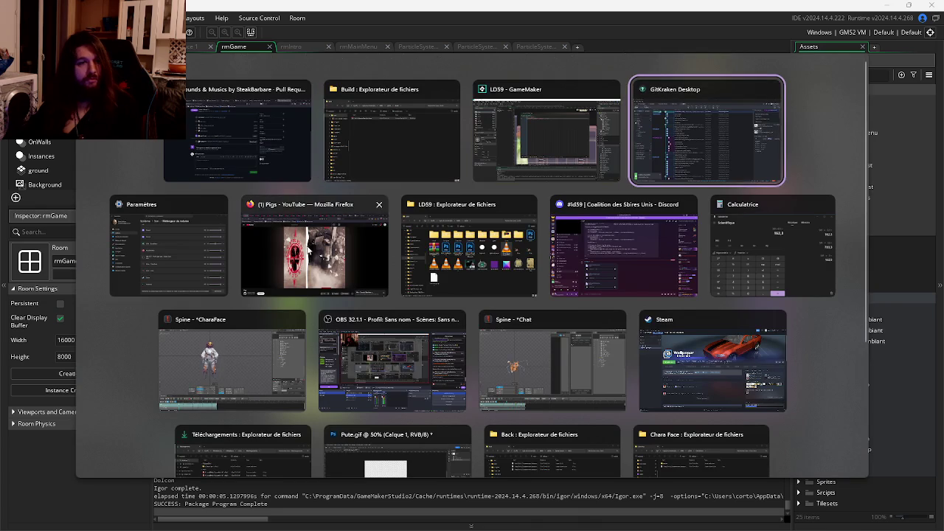
On the Ludum Dare edit page, tick the rules, category opt-out and play-and-rate checklist boxes
{"action": "left_click", "coordinate": [598, 131]}
{"action": "left_click", "coordinate": [628, 11]}
{"action": "scroll", "coordinate": [405, 295], "scroll_direction": "up", "scroll_amount": 6}
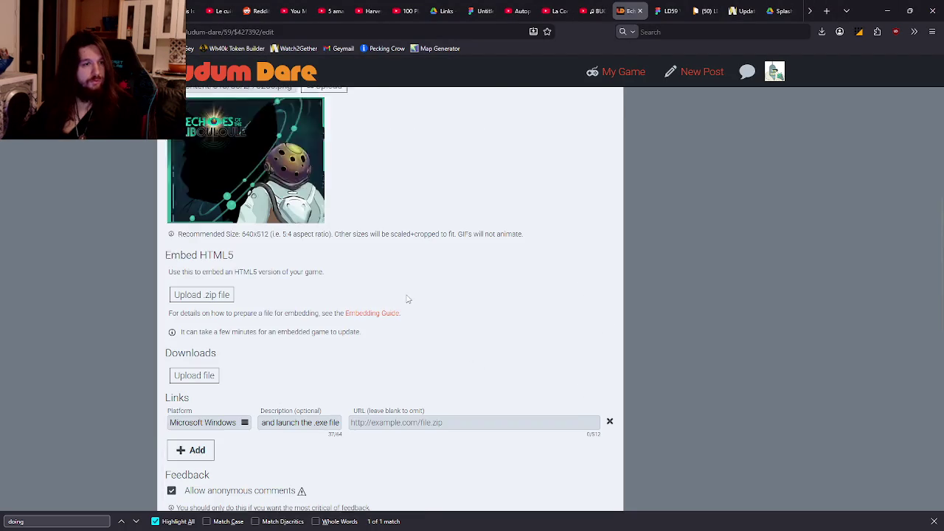
{"action": "scroll", "coordinate": [404, 288], "scroll_direction": "up", "scroll_amount": 5}
{"action": "scroll", "coordinate": [443, 297], "scroll_direction": "down", "scroll_amount": 15}
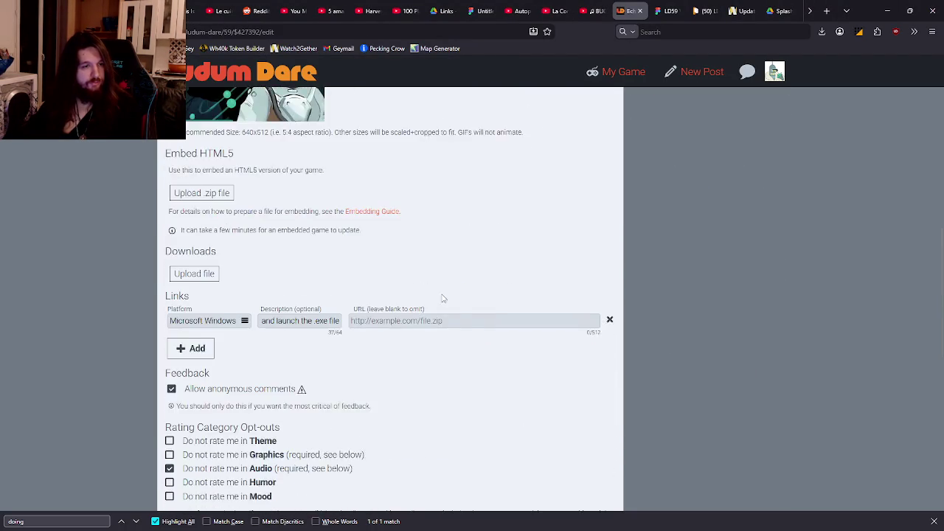
{"action": "scroll", "coordinate": [624, 296], "scroll_direction": "down", "scroll_amount": 10}
{"action": "scroll", "coordinate": [559, 382], "scroll_direction": "up", "scroll_amount": 20}
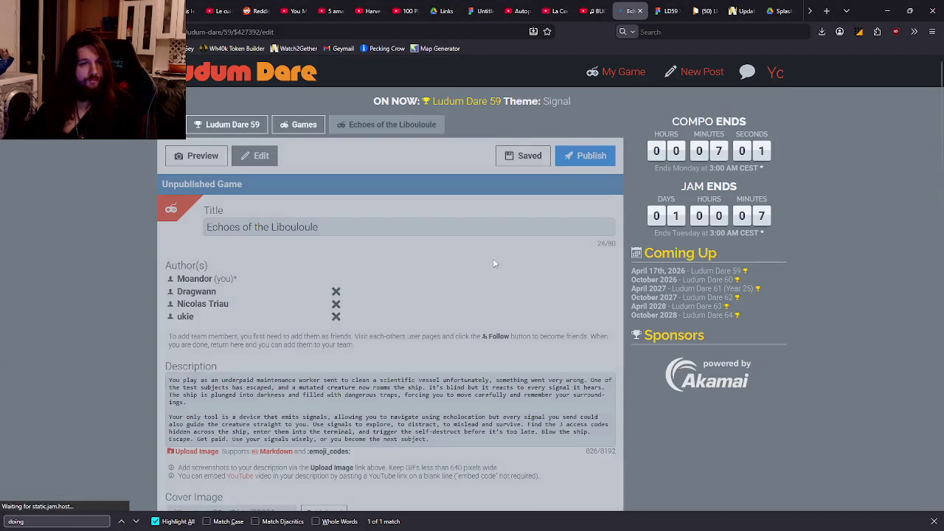
{"action": "scroll", "coordinate": [487, 262], "scroll_direction": "down", "scroll_amount": 15}
{"action": "scroll", "coordinate": [484, 255], "scroll_direction": "down", "scroll_amount": 4}
{"action": "scroll", "coordinate": [483, 254], "scroll_direction": "up", "scroll_amount": 4}
{"action": "scroll", "coordinate": [231, 234], "scroll_direction": "down", "scroll_amount": 2}
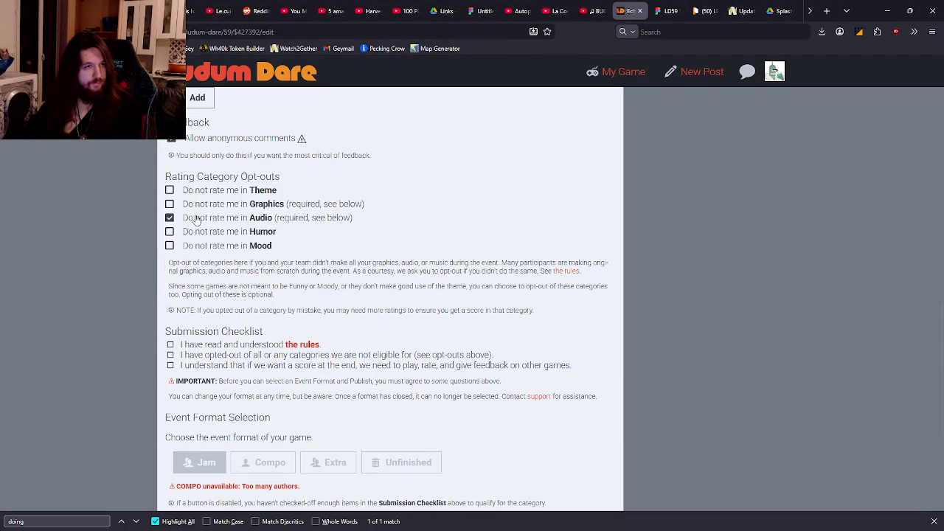
{"action": "left_click", "coordinate": [191, 346]}
{"action": "left_click", "coordinate": [194, 356]}
{"action": "left_click", "coordinate": [196, 365]}
Remove the extra HTML5 link row and describe the Windows link as 'Just extract the file and launch the .exe'
{"action": "scroll", "coordinate": [334, 331], "scroll_direction": "up", "scroll_amount": 2}
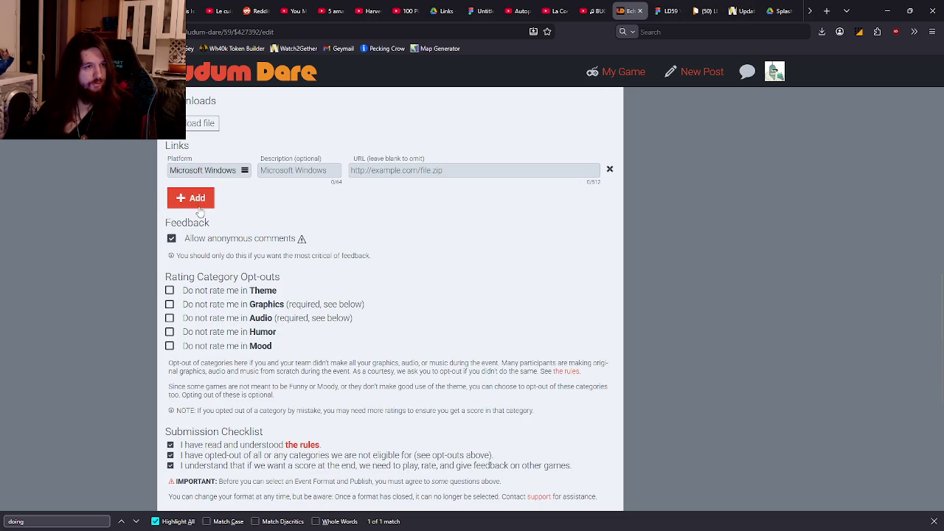
{"action": "left_click", "coordinate": [197, 204]}
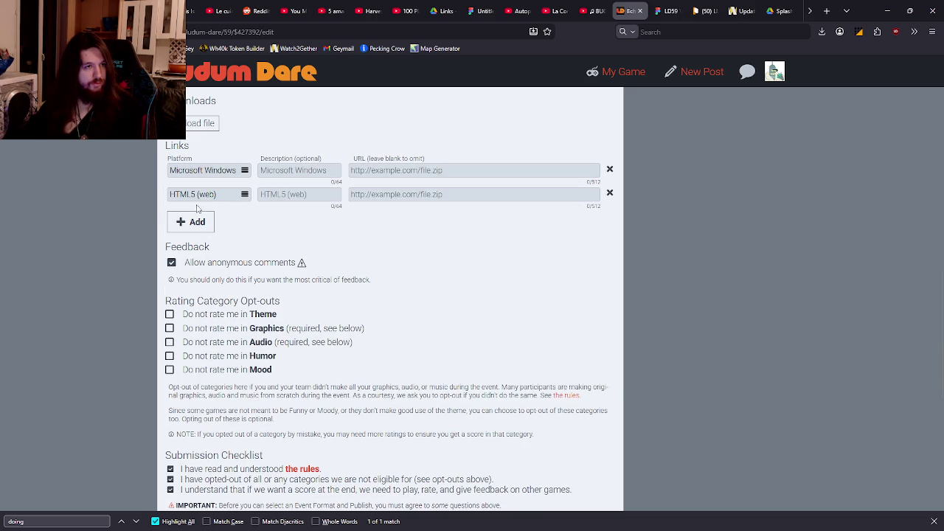
{"action": "left_click", "coordinate": [609, 194]}
{"action": "left_click", "coordinate": [301, 169]}
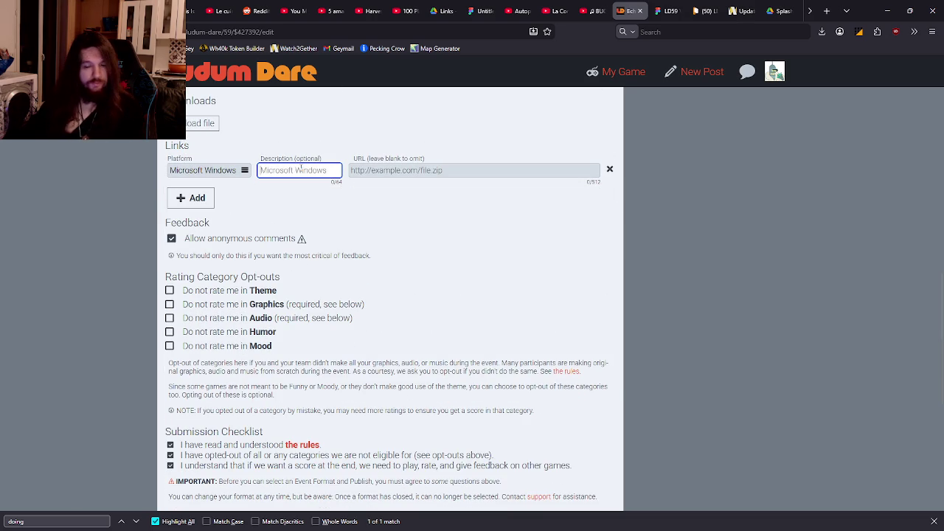
{"action": "type", "text": "Just extract the fi"}
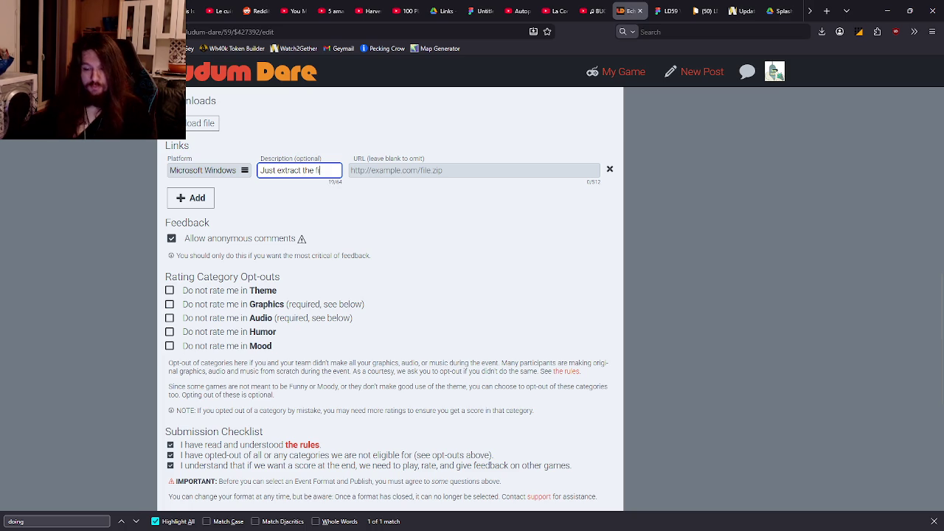
{"action": "type", "text": "and launch the .exe"}
{"action": "left_click", "coordinate": [462, 225]}
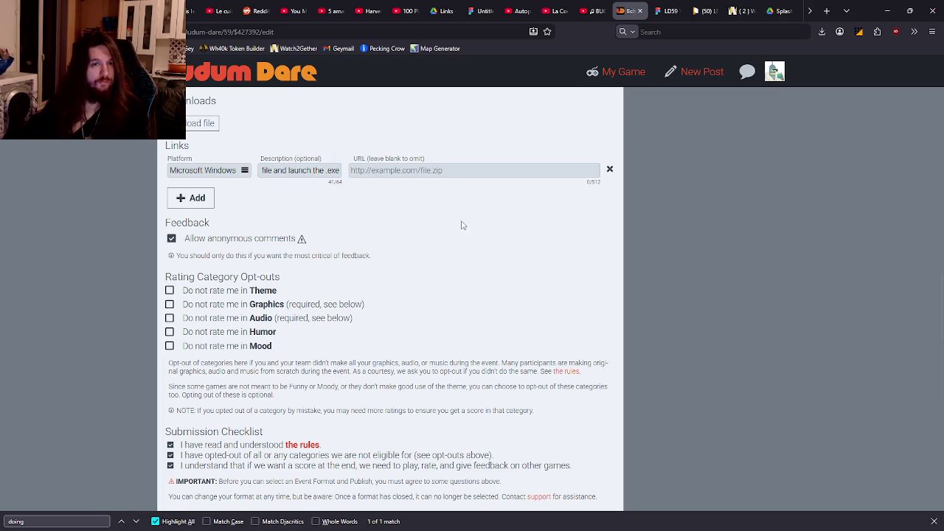
Keep Microsoft Windows as the link's platform and leave its URL blank
{"action": "left_click", "coordinate": [246, 172]}
{"action": "left_click", "coordinate": [246, 171]}
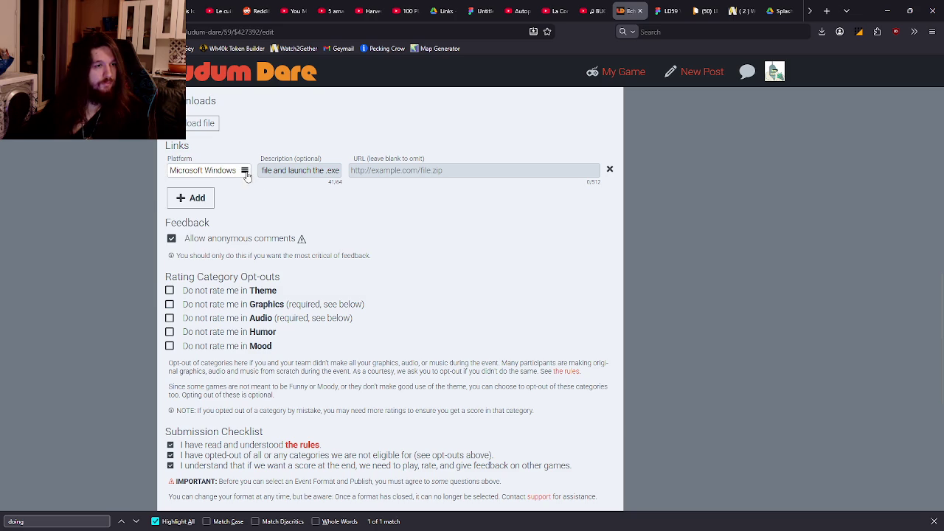
{"action": "left_click", "coordinate": [232, 171]}
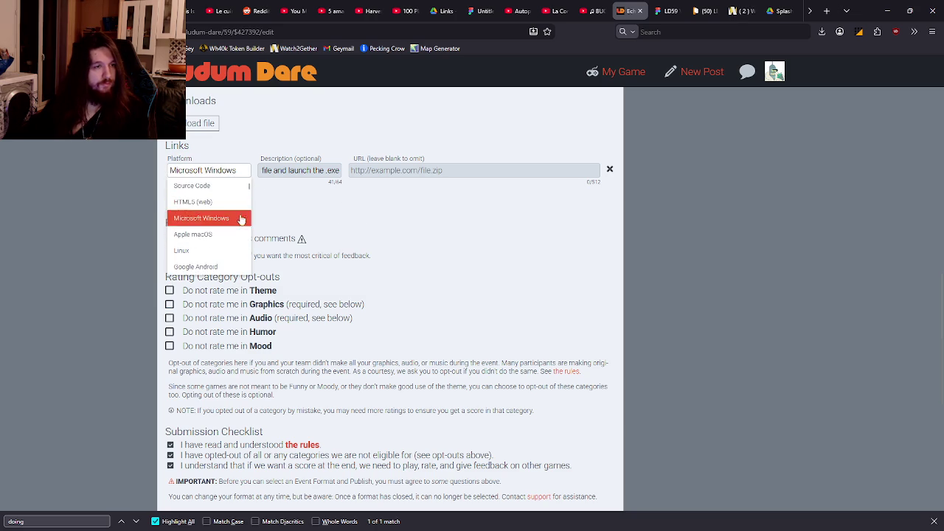
{"action": "left_click", "coordinate": [210, 214]}
{"action": "left_click", "coordinate": [405, 175]}
{"action": "left_click", "coordinate": [474, 180]}
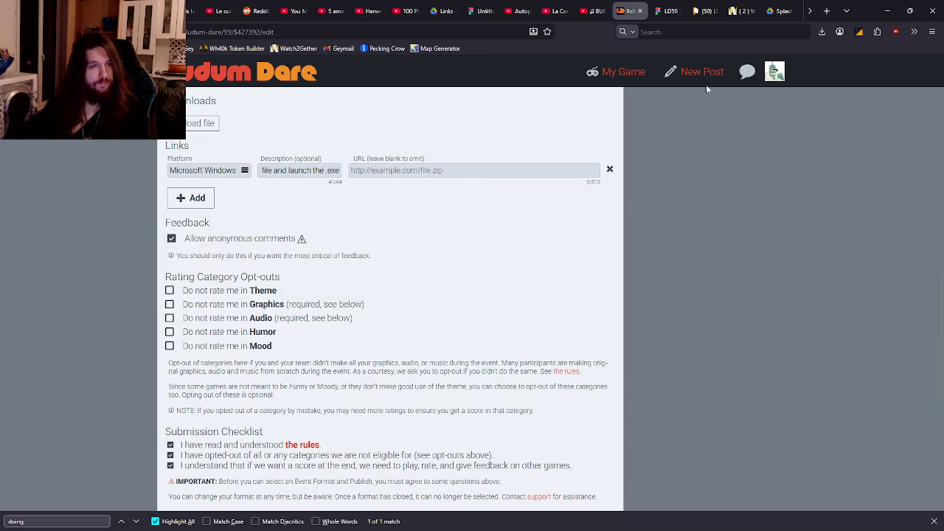
{"action": "left_click", "coordinate": [809, 11]}
{"action": "left_click", "coordinate": [827, 11]}
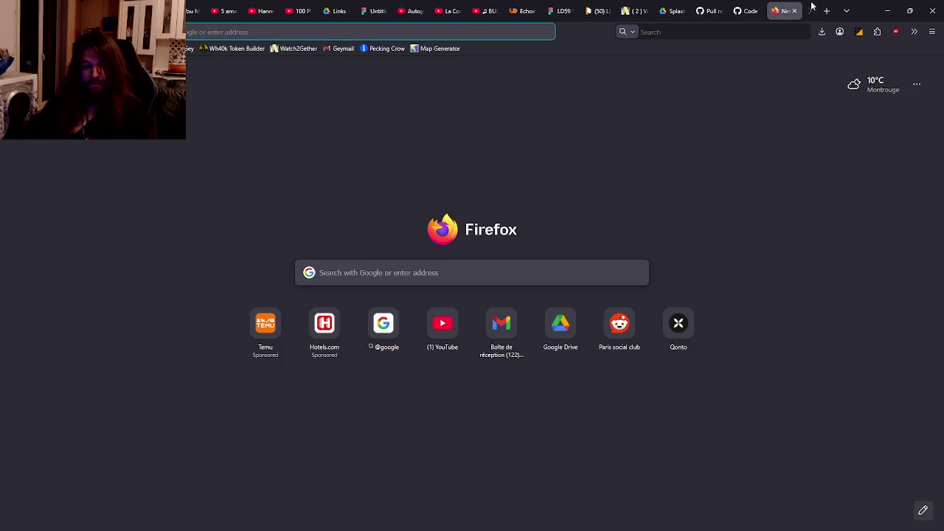
Look up The Eldritch Crown itch.io page, then return to the Ludum Dare edit page
{"action": "type", "text": "tch"}
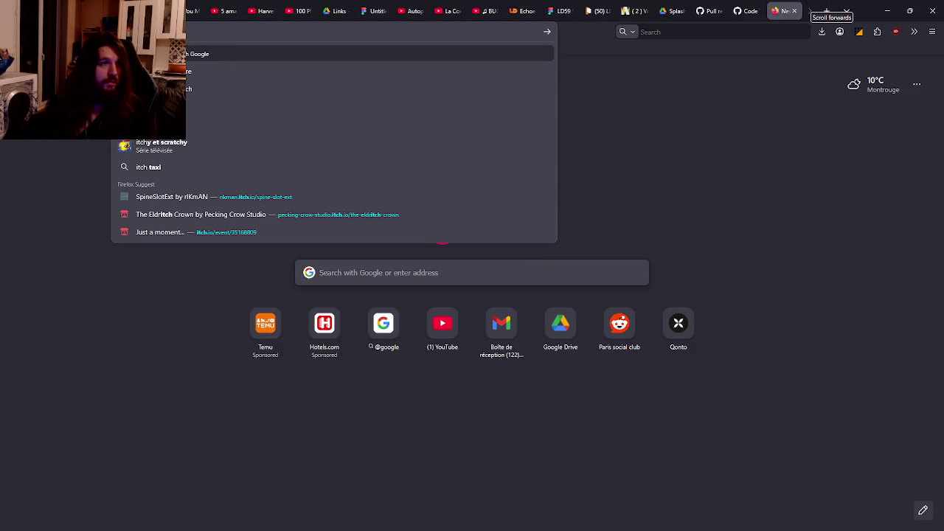
{"action": "key", "text": "Down"}
{"action": "key", "text": "Up"}
{"action": "key", "text": "Up"}
{"action": "key", "text": "Up"}
{"action": "key", "text": "Down"}
{"action": "key", "text": "Down"}
{"action": "key", "text": "Up"}
{"action": "key", "text": "Return"}
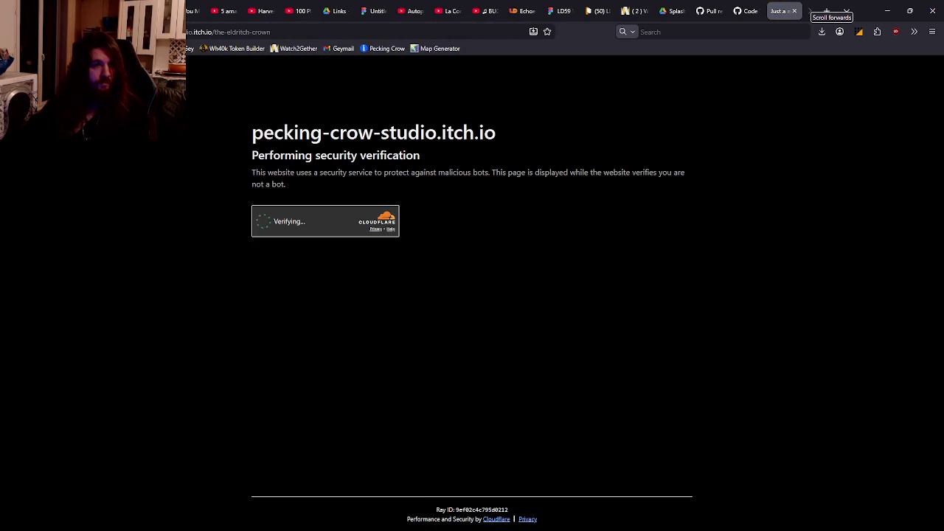
{"action": "key", "text": "ctrl+Tab"}
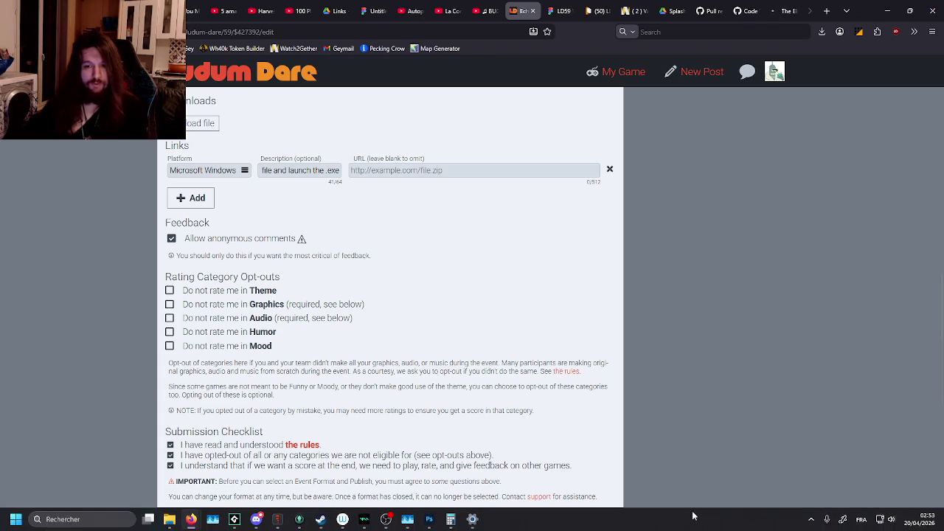
Try the download-file and HTML5 zip upload options, cancelling both
{"action": "scroll", "coordinate": [437, 256], "scroll_direction": "up", "scroll_amount": 2}
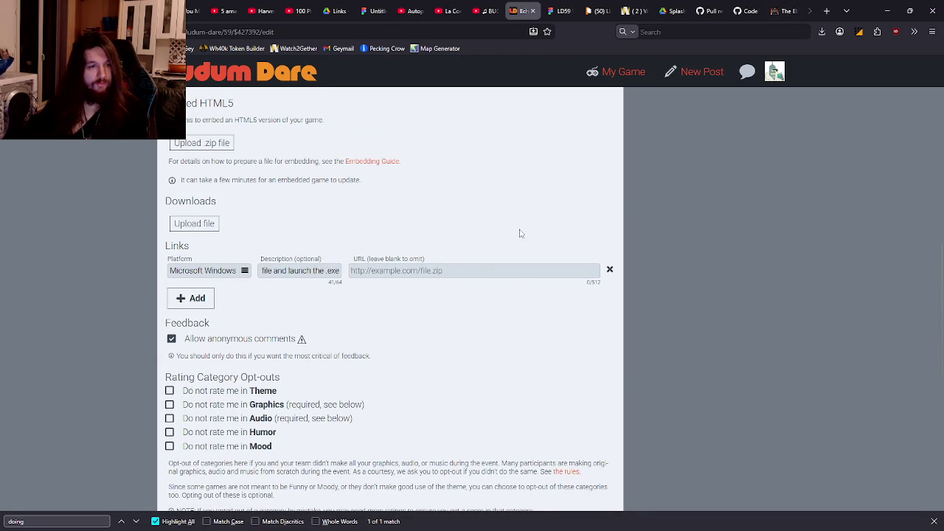
{"action": "left_click", "coordinate": [240, 273]}
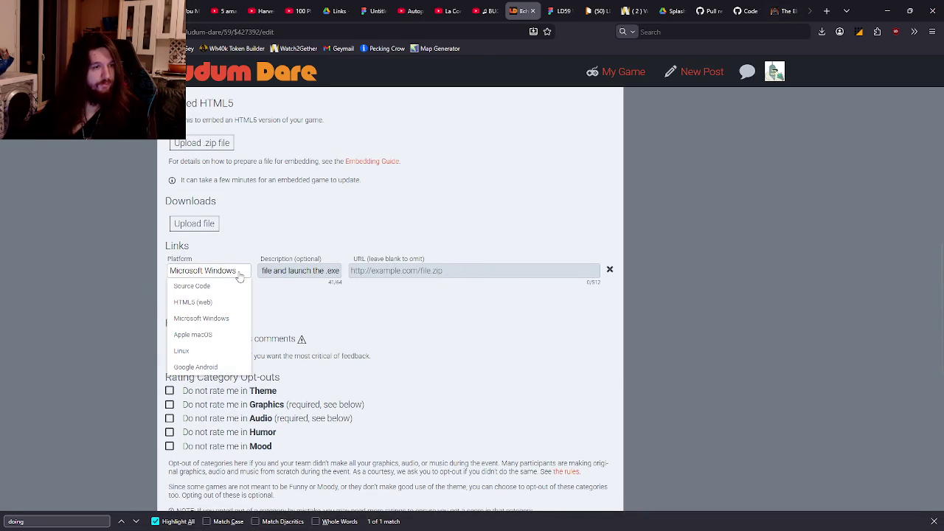
{"action": "left_click", "coordinate": [194, 224]}
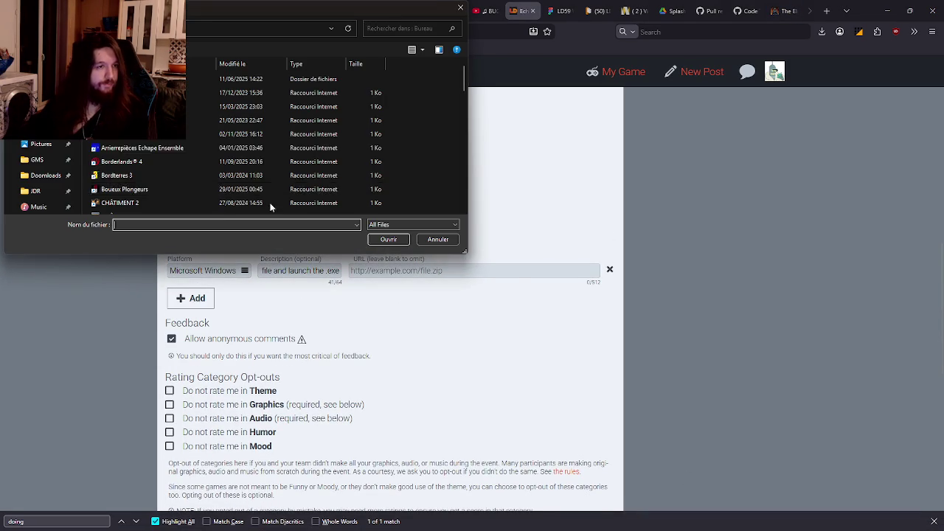
{"action": "scroll", "coordinate": [37, 169], "scroll_direction": "up", "scroll_amount": 1}
{"action": "left_click", "coordinate": [37, 175]}
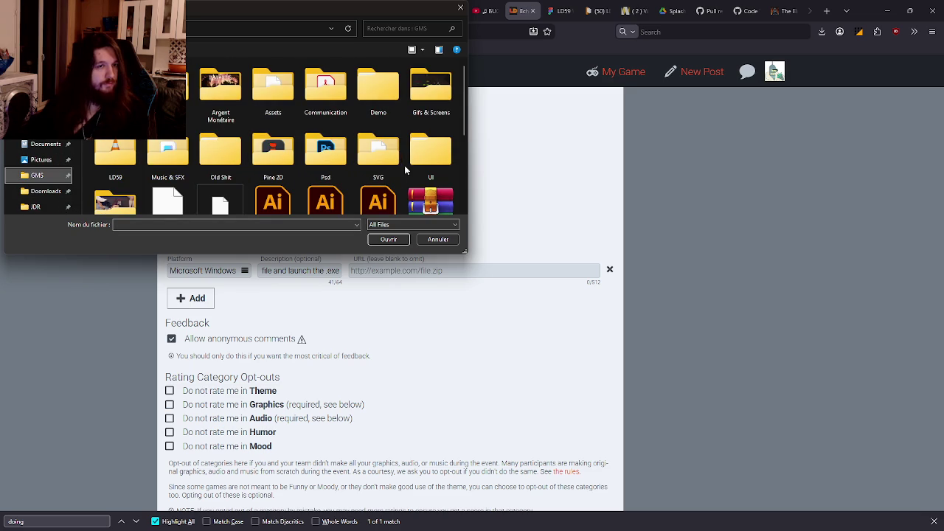
{"action": "left_click", "coordinate": [436, 239]}
{"action": "scroll", "coordinate": [225, 243], "scroll_direction": "up", "scroll_amount": 2}
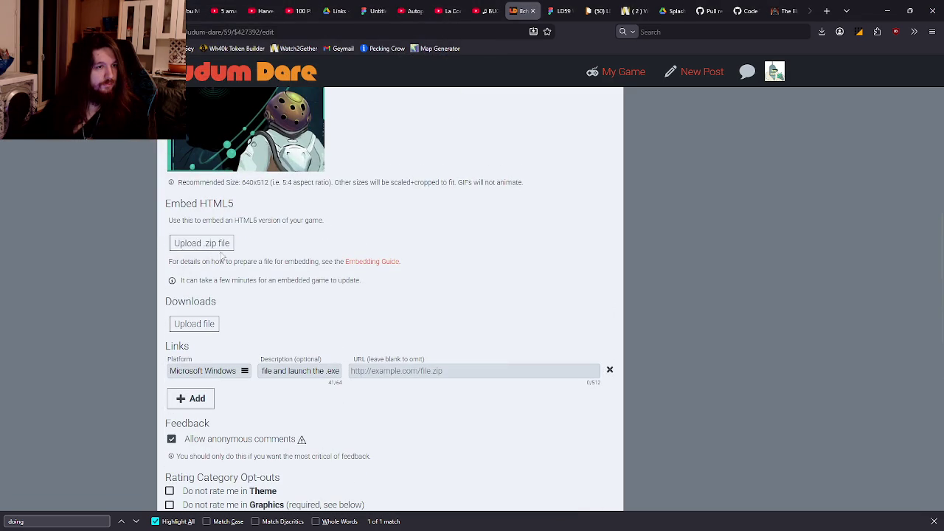
{"action": "left_click", "coordinate": [225, 243]}
{"action": "left_click", "coordinate": [436, 239]}
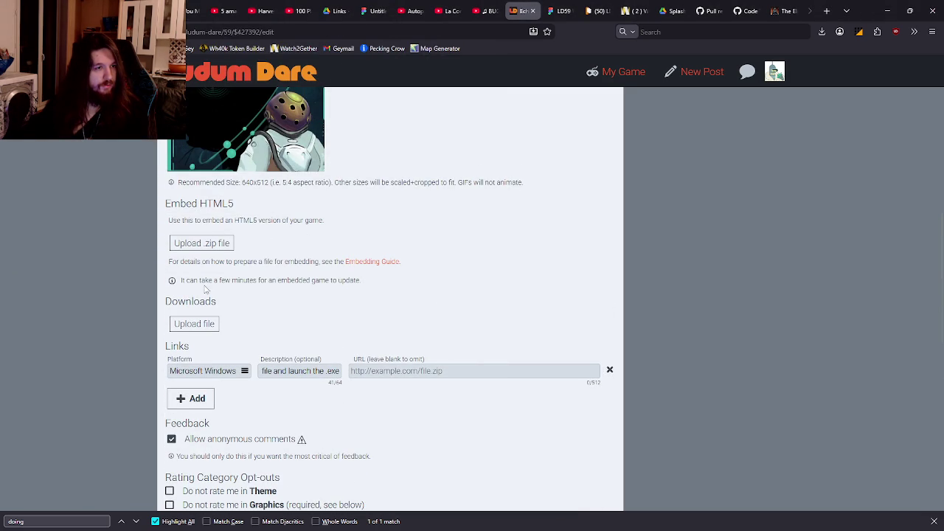
Upload LD59_-_Echoes_of_the_Libouloule.zip from the GMS > LD59 build folder as a download
{"action": "left_click", "coordinate": [197, 328]}
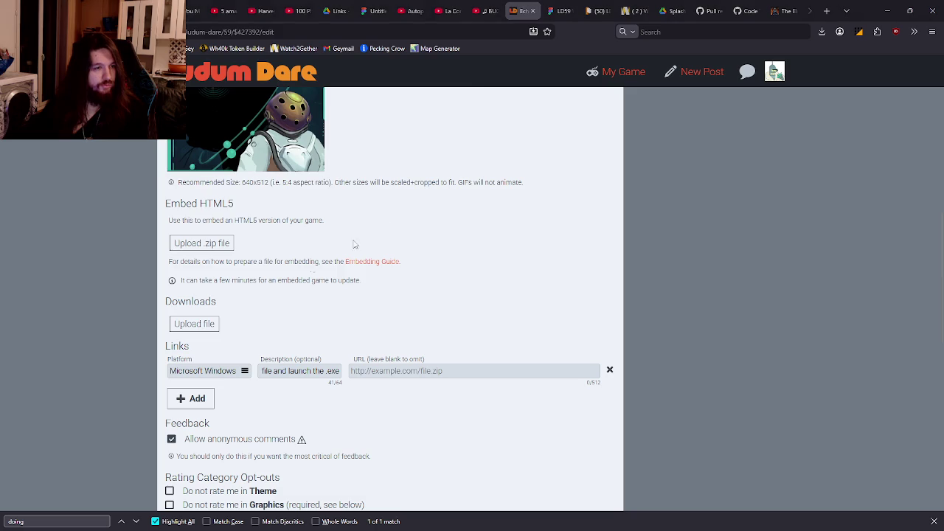
{"action": "left_click", "coordinate": [64, 160]}
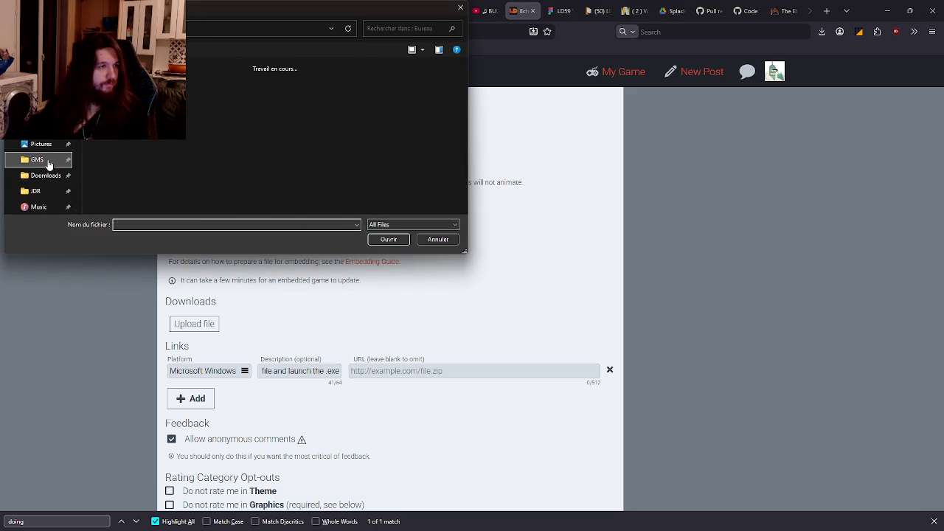
{"action": "scroll", "coordinate": [204, 160], "scroll_direction": "down", "scroll_amount": 1}
{"action": "scroll", "coordinate": [162, 160], "scroll_direction": "up", "scroll_amount": 1}
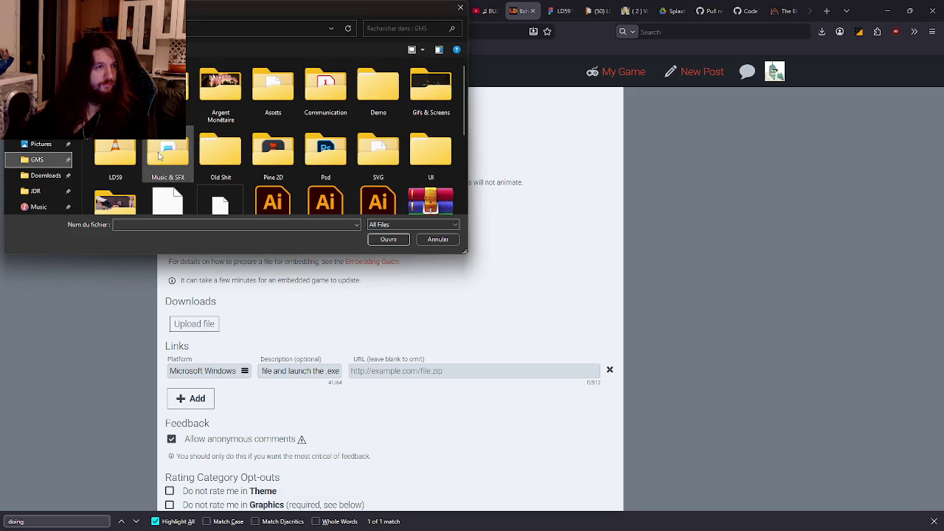
{"action": "double_click", "coordinate": [116, 151]}
{"action": "double_click", "coordinate": [115, 89]}
{"action": "left_click", "coordinate": [221, 79]}
{"action": "left_click", "coordinate": [388, 239]}
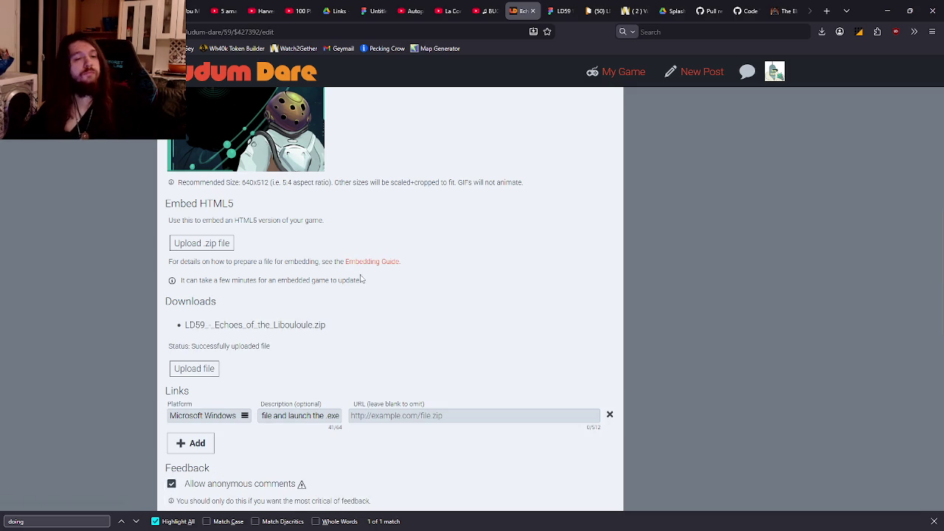
Review the Downloads, Links and Submission Checklist sections, then save the Echoes of the Libouloule entry
{"action": "scroll", "coordinate": [362, 280], "scroll_direction": "down", "scroll_amount": 3}
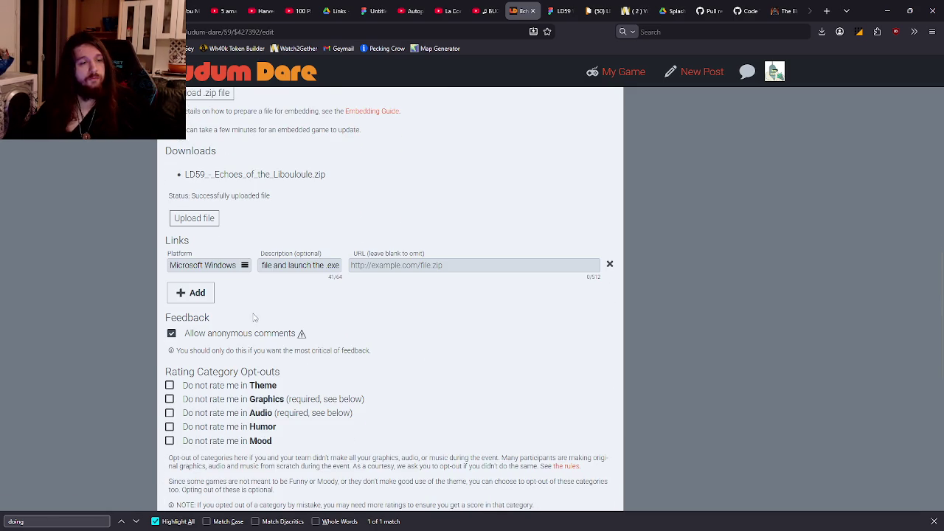
{"action": "scroll", "coordinate": [253, 317], "scroll_direction": "down", "scroll_amount": 5}
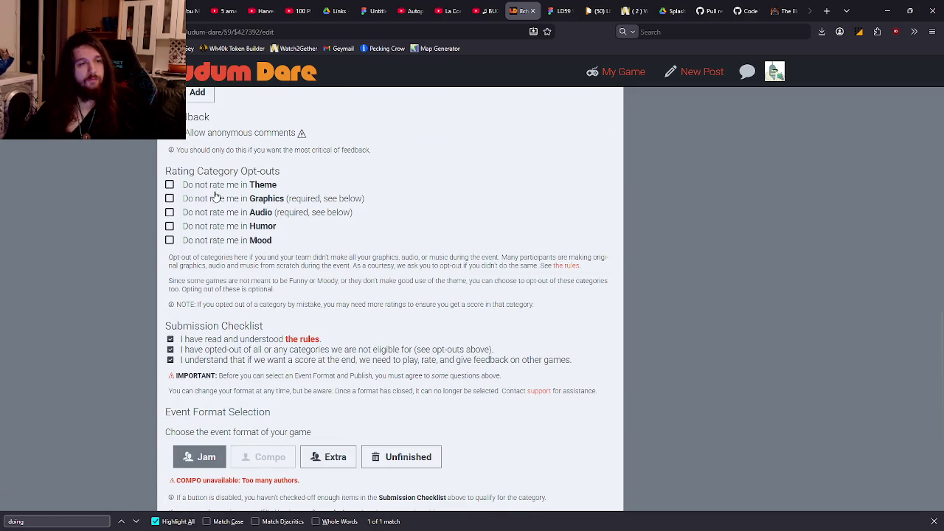
{"action": "scroll", "coordinate": [337, 438], "scroll_direction": "down", "scroll_amount": 3}
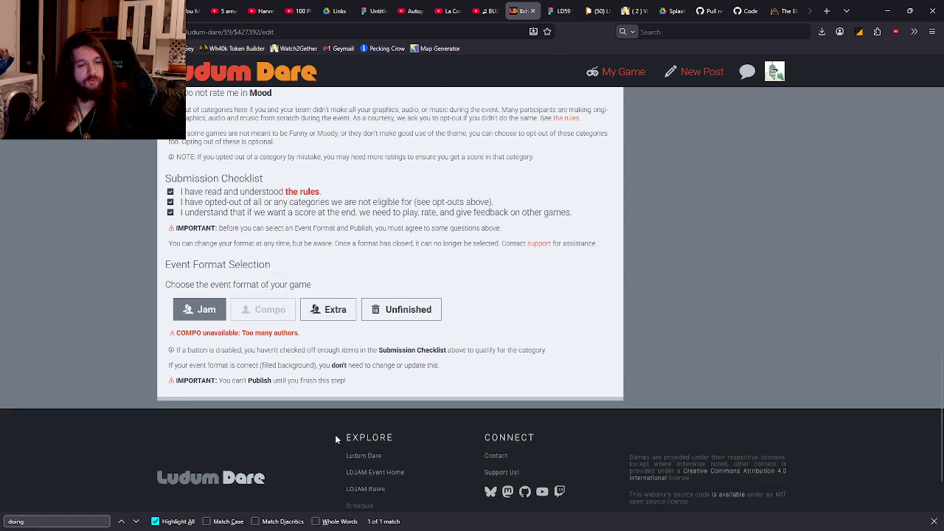
{"action": "scroll", "coordinate": [371, 264], "scroll_direction": "up", "scroll_amount": 15}
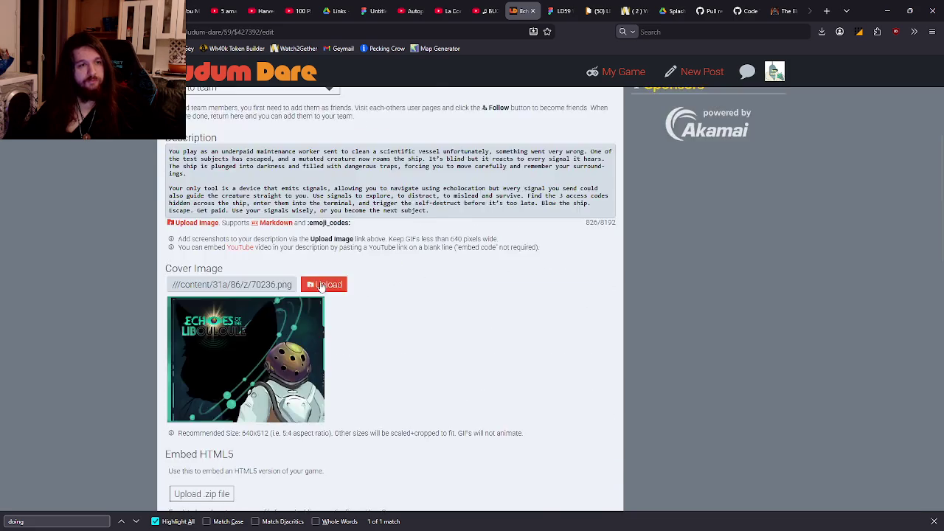
{"action": "scroll", "coordinate": [319, 284], "scroll_direction": "down", "scroll_amount": 8}
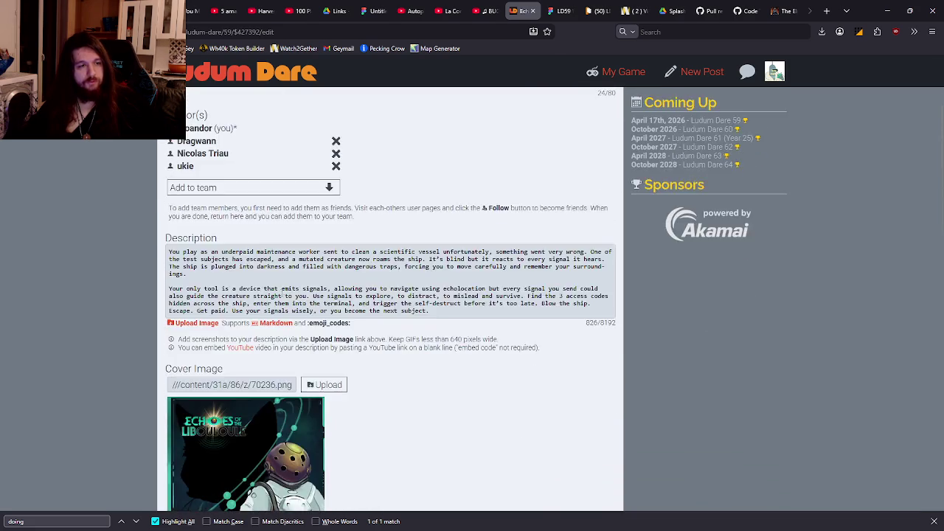
{"action": "scroll", "coordinate": [331, 281], "scroll_direction": "down", "scroll_amount": 2}
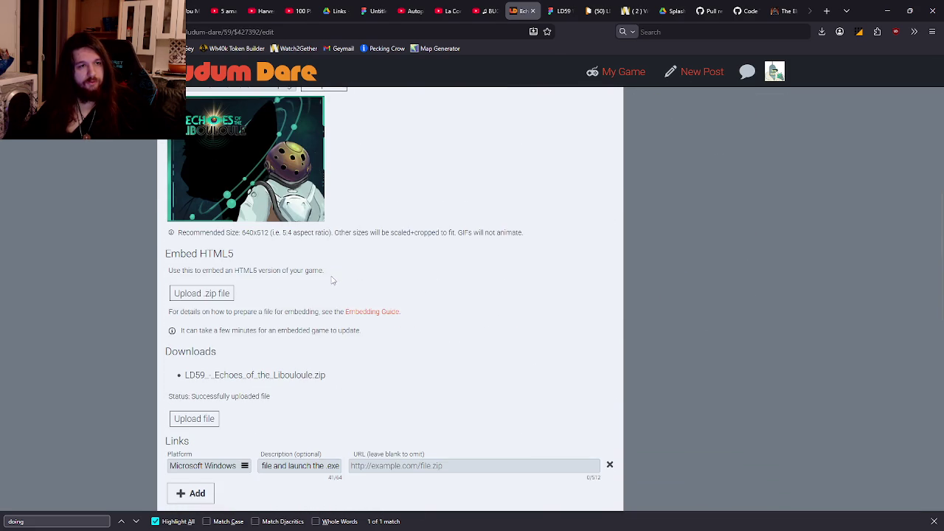
{"action": "scroll", "coordinate": [333, 276], "scroll_direction": "down", "scroll_amount": 13}
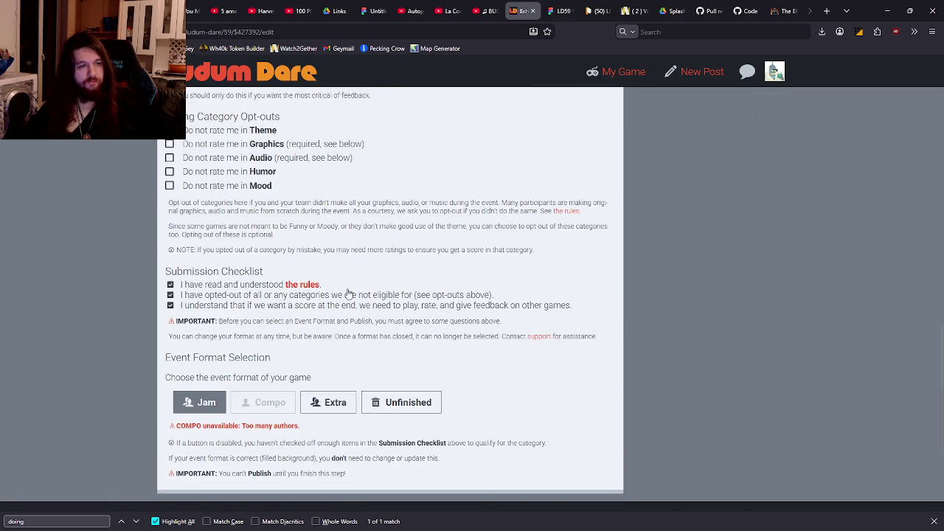
{"action": "scroll", "coordinate": [355, 331], "scroll_direction": "up", "scroll_amount": 20}
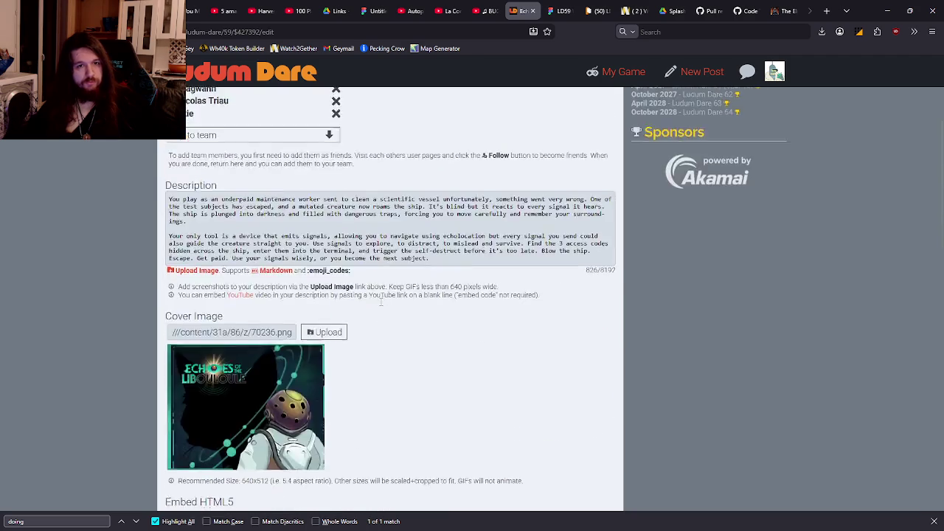
{"action": "left_click", "coordinate": [531, 165]}
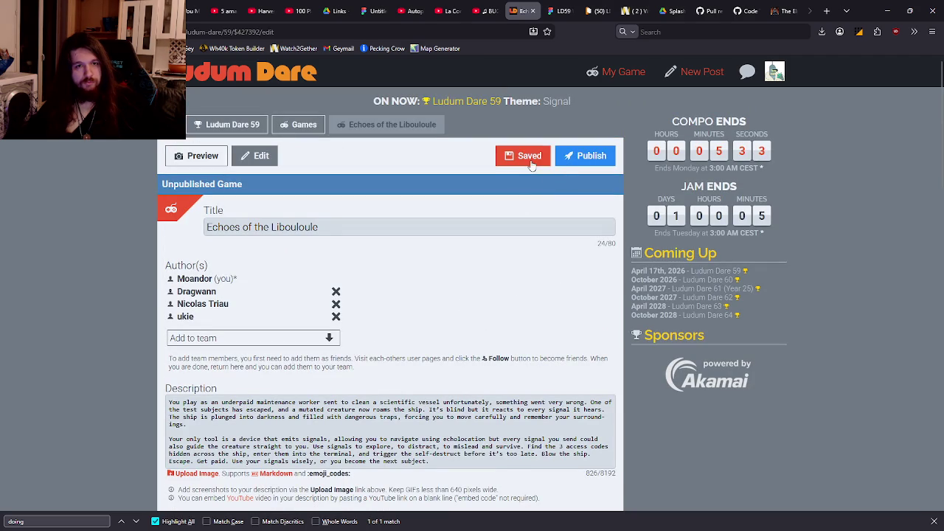
Publish Echoes of the Libouloule as a Jam game
{"action": "left_click", "coordinate": [570, 160]}
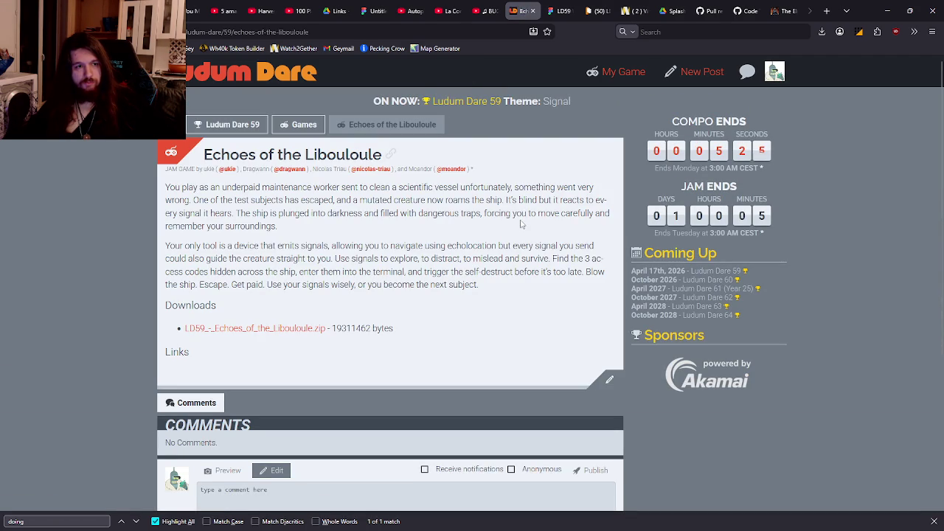
{"action": "scroll", "coordinate": [521, 224], "scroll_direction": "down", "scroll_amount": 5}
{"action": "scroll", "coordinate": [521, 224], "scroll_direction": "up", "scroll_amount": 5}
Check the published game through the Ludum Dare 59 games list and its entry page
{"action": "left_click", "coordinate": [299, 125]}
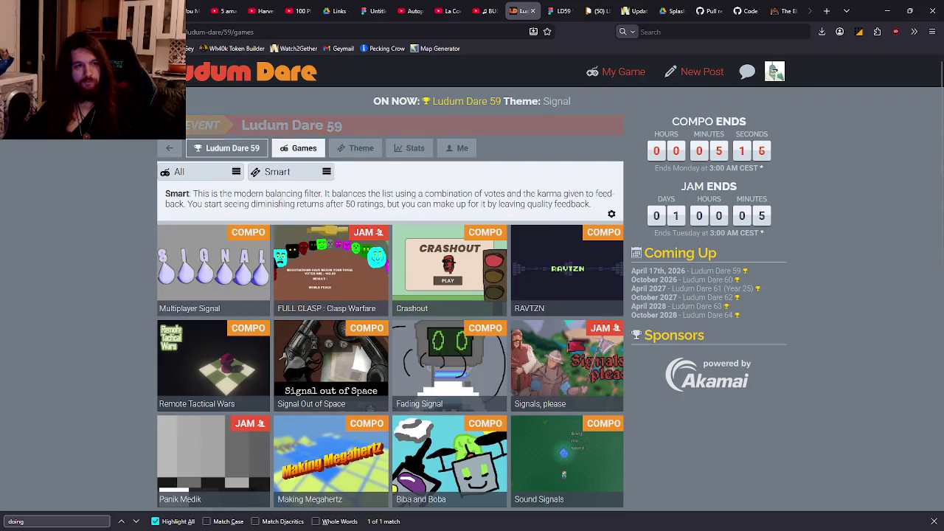
{"action": "left_click", "coordinate": [640, 73]}
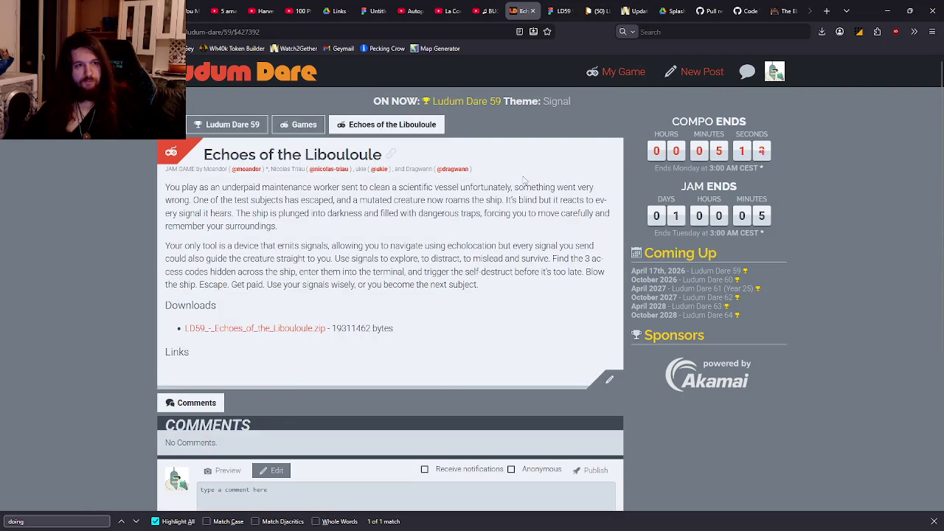
{"action": "left_click", "coordinate": [609, 380]}
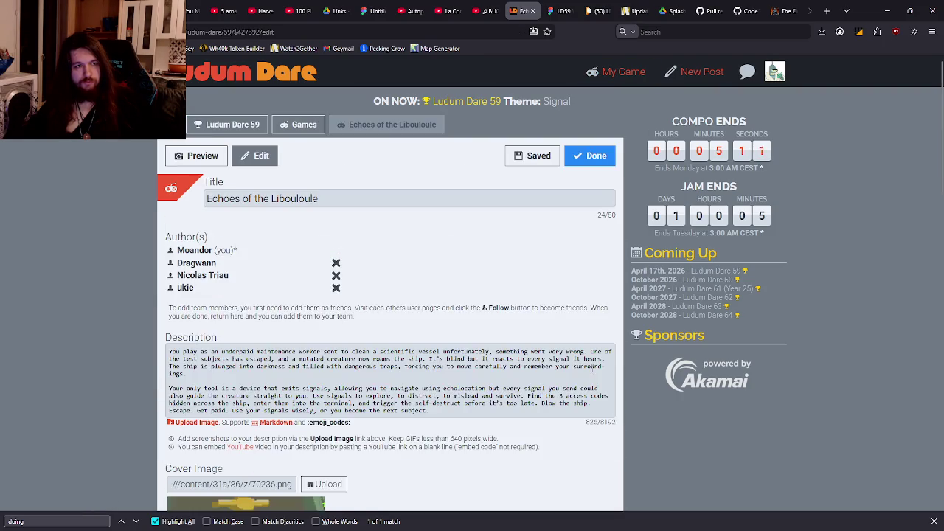
{"action": "scroll", "coordinate": [416, 311], "scroll_direction": "down", "scroll_amount": 4}
{"action": "scroll", "coordinate": [415, 303], "scroll_direction": "up", "scroll_amount": 10}
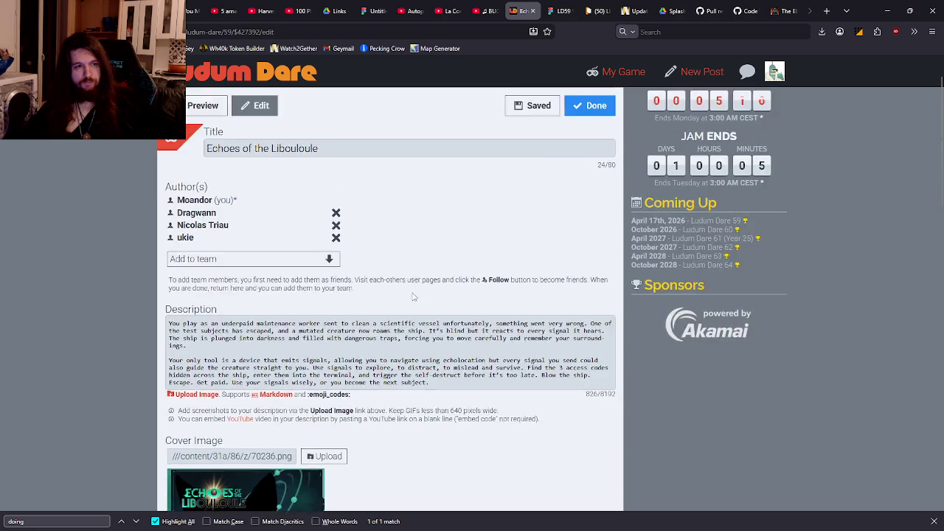
{"action": "left_click", "coordinate": [299, 126]}
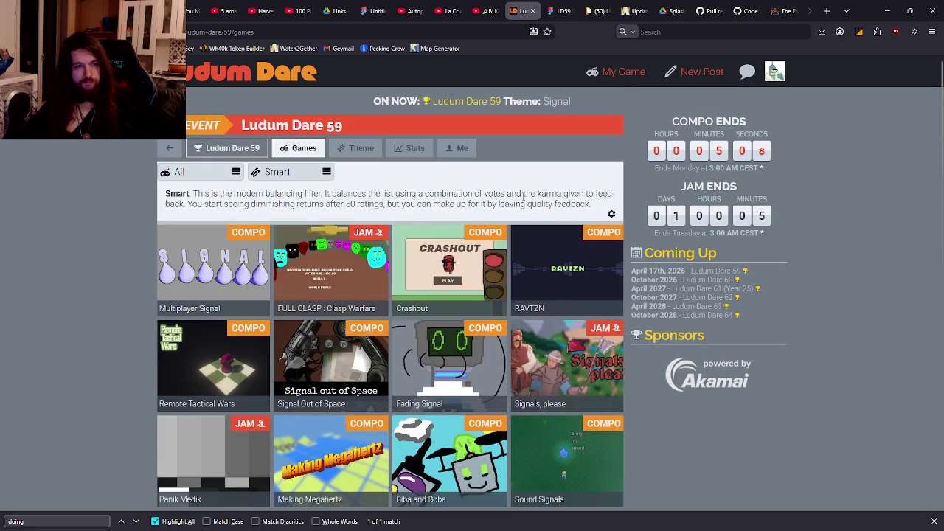
{"action": "scroll", "coordinate": [523, 194], "scroll_direction": "down", "scroll_amount": 10}
{"action": "left_click", "coordinate": [624, 72]}
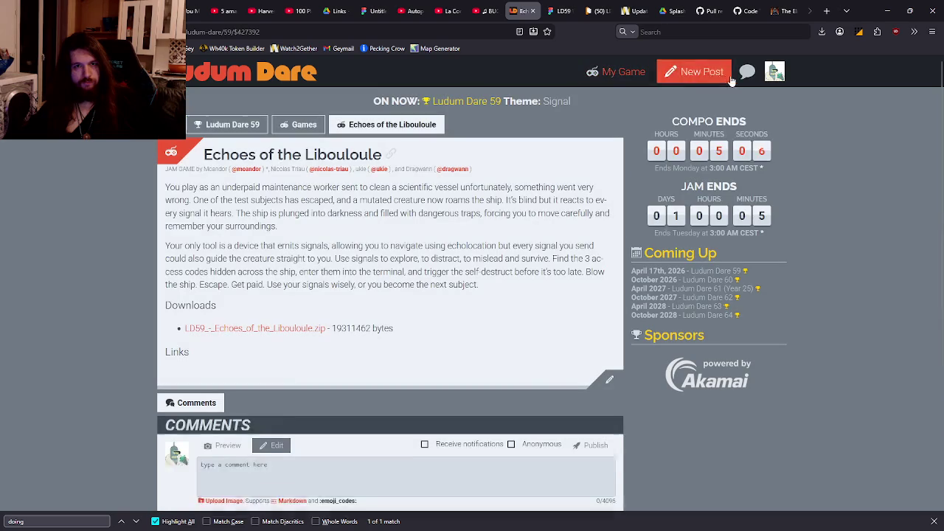
Reopen the game from My Games, abandon a new blog post, and go to the Ludum Dare 59 page
{"action": "left_click", "coordinate": [774, 71]}
{"action": "left_click", "coordinate": [747, 112]}
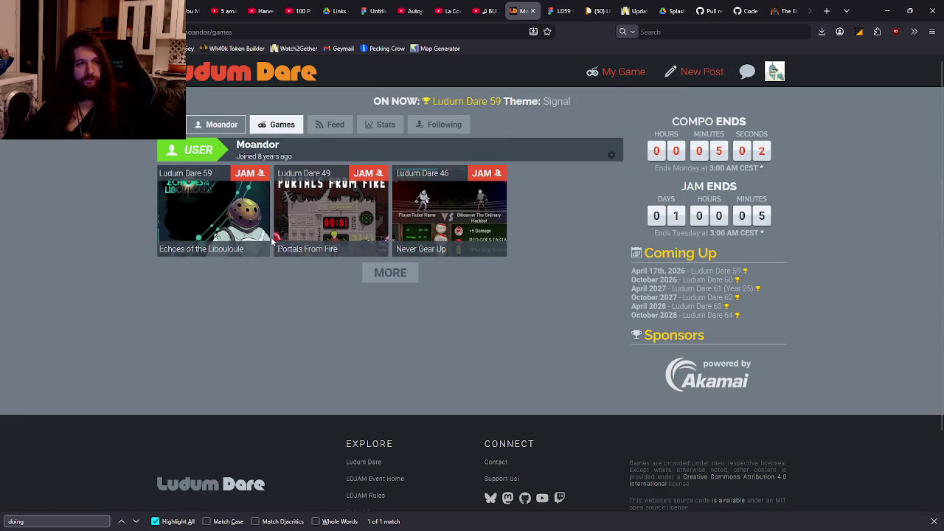
{"action": "left_click", "coordinate": [214, 228]}
{"action": "scroll", "coordinate": [405, 198], "scroll_direction": "down", "scroll_amount": 3}
{"action": "scroll", "coordinate": [503, 192], "scroll_direction": "up", "scroll_amount": 3}
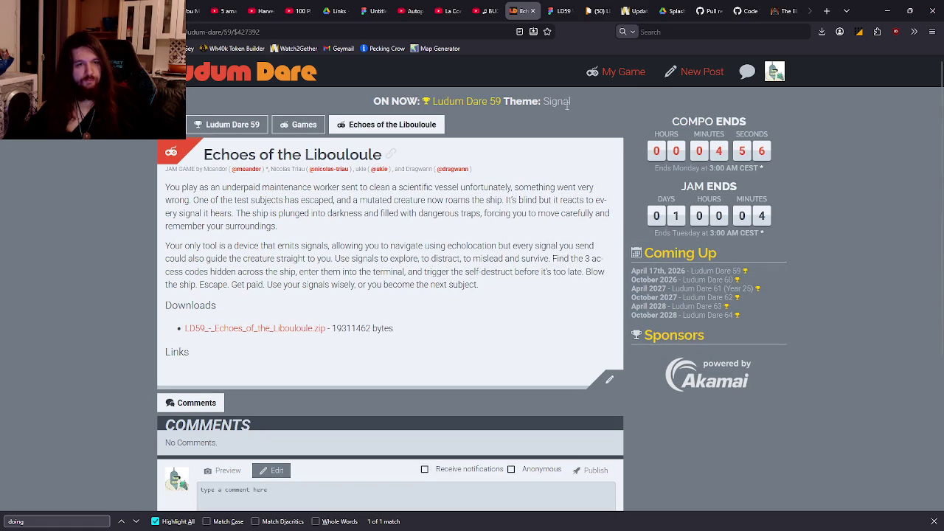
{"action": "left_click", "coordinate": [697, 72]}
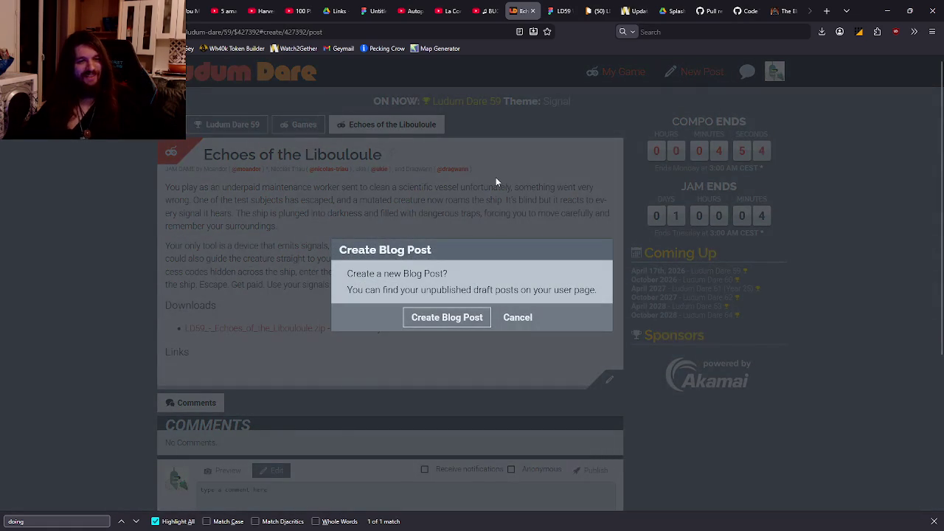
{"action": "left_click", "coordinate": [518, 321]}
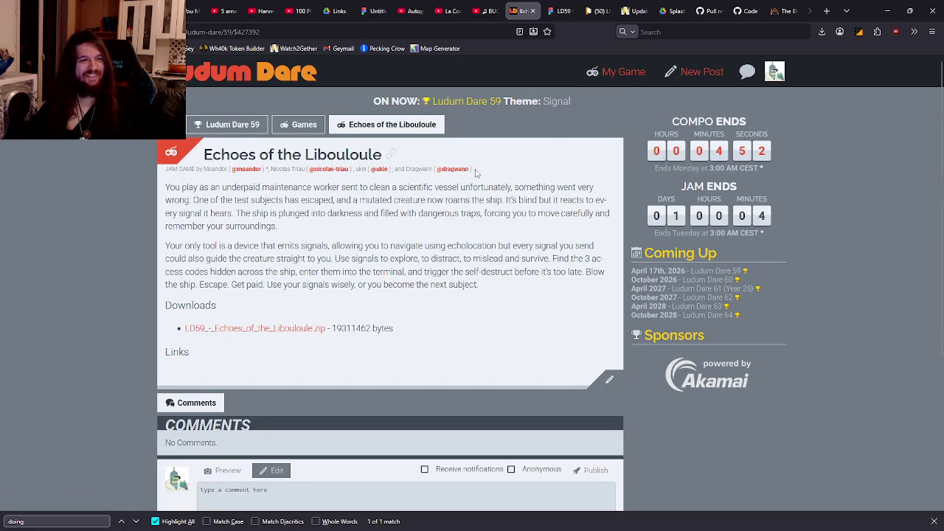
{"action": "left_click", "coordinate": [237, 124]}
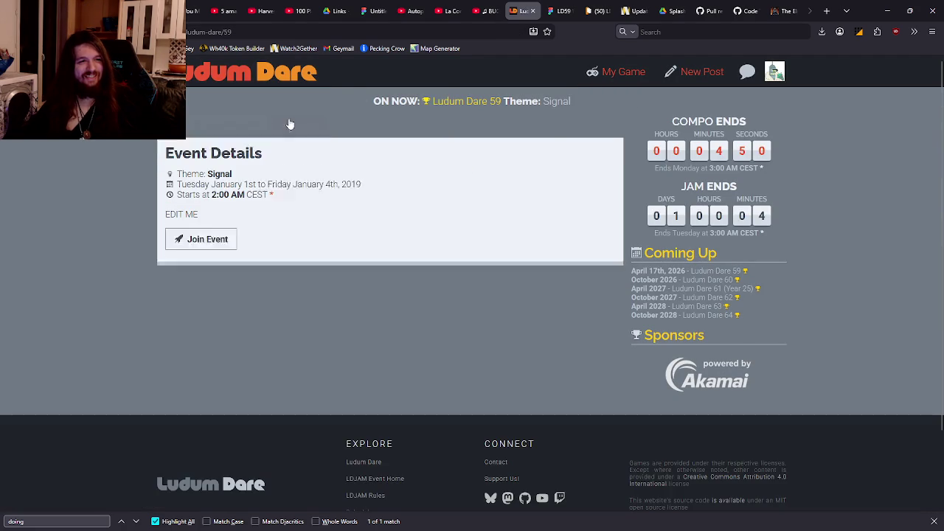
Show the Ludum Dare 59 games and load two extra batches of entries with MORE
{"action": "left_click", "coordinate": [297, 147]}
{"action": "scroll", "coordinate": [539, 203], "scroll_direction": "down", "scroll_amount": 3}
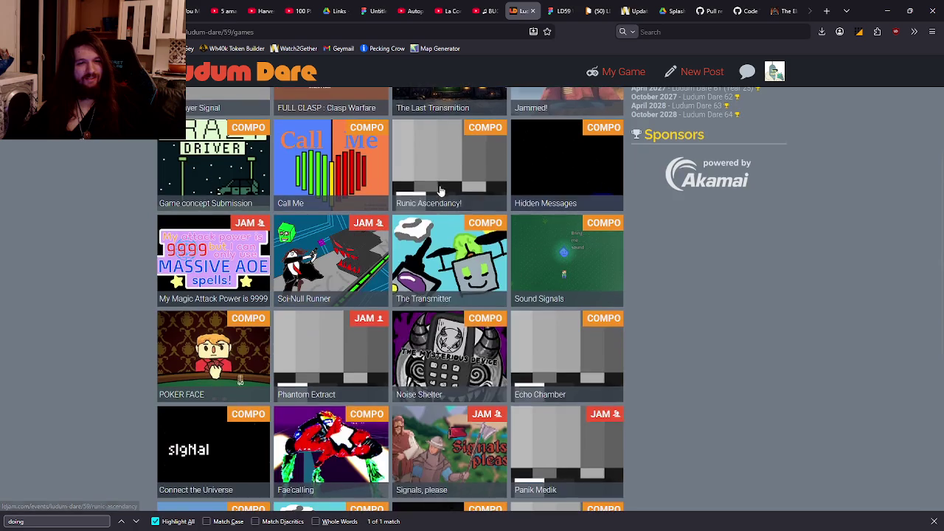
{"action": "scroll", "coordinate": [538, 203], "scroll_direction": "down", "scroll_amount": 3}
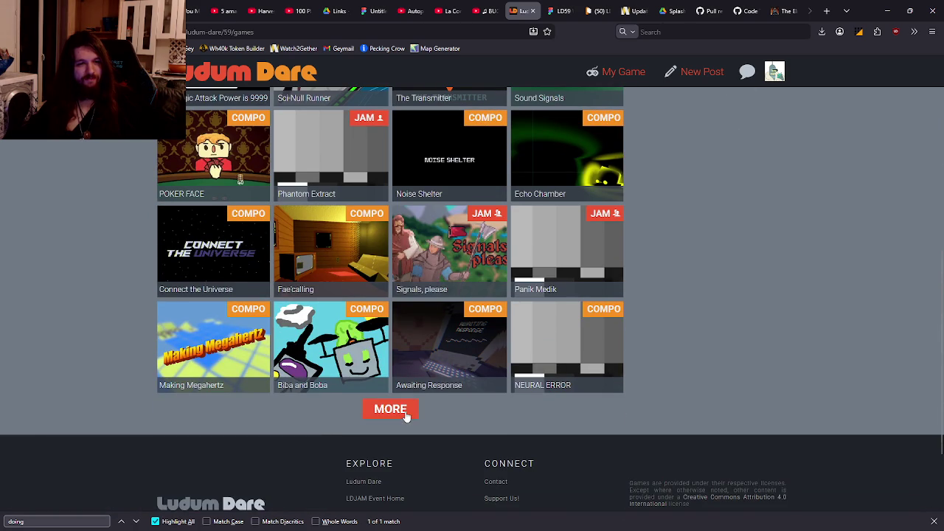
{"action": "left_click", "coordinate": [402, 408]}
{"action": "scroll", "coordinate": [642, 342], "scroll_direction": "down", "scroll_amount": 3}
{"action": "scroll", "coordinate": [651, 325], "scroll_direction": "down", "scroll_amount": 6}
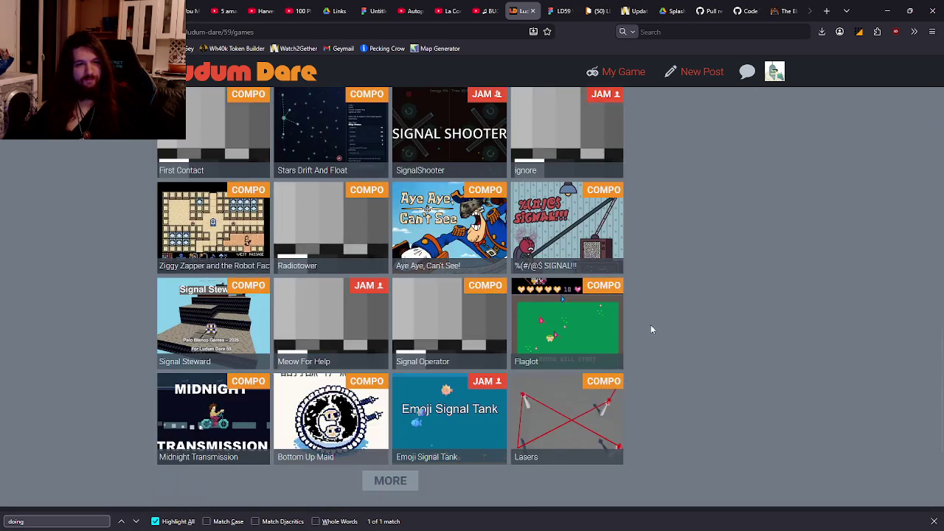
{"action": "scroll", "coordinate": [650, 325], "scroll_direction": "up", "scroll_amount": 2}
{"action": "scroll", "coordinate": [651, 325], "scroll_direction": "down", "scroll_amount": 2}
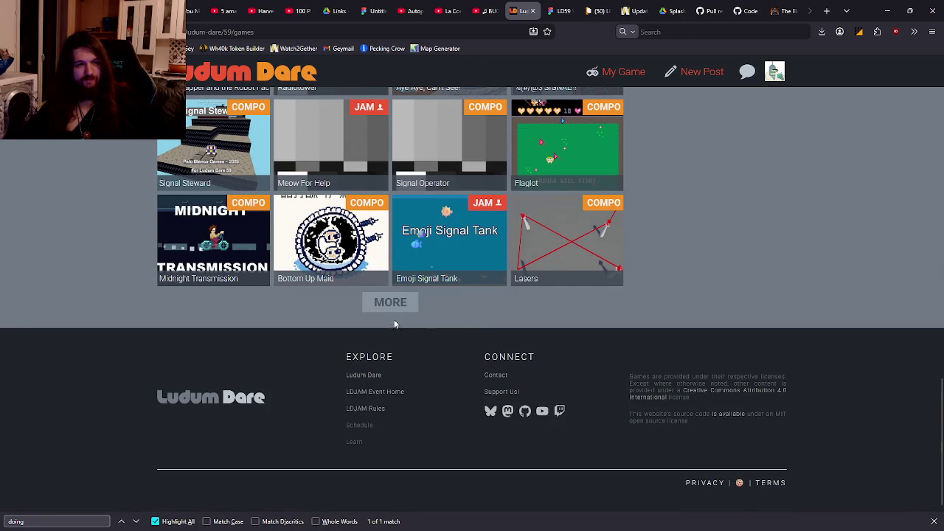
{"action": "left_click", "coordinate": [390, 324]}
Browse further down the list and load a third batch of entries
{"action": "scroll", "coordinate": [692, 277], "scroll_direction": "down", "scroll_amount": 3}
{"action": "scroll", "coordinate": [690, 270], "scroll_direction": "down", "scroll_amount": 3}
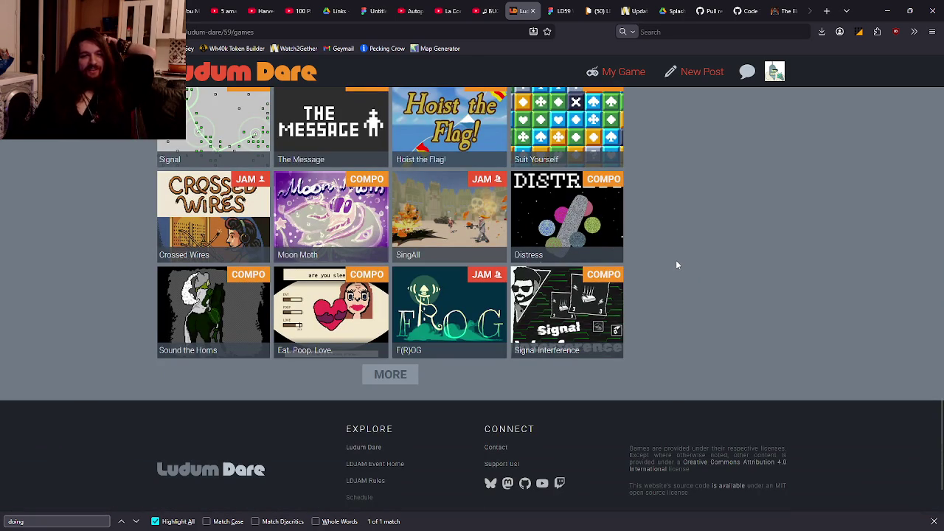
{"action": "scroll", "coordinate": [668, 235], "scroll_direction": "up", "scroll_amount": 2}
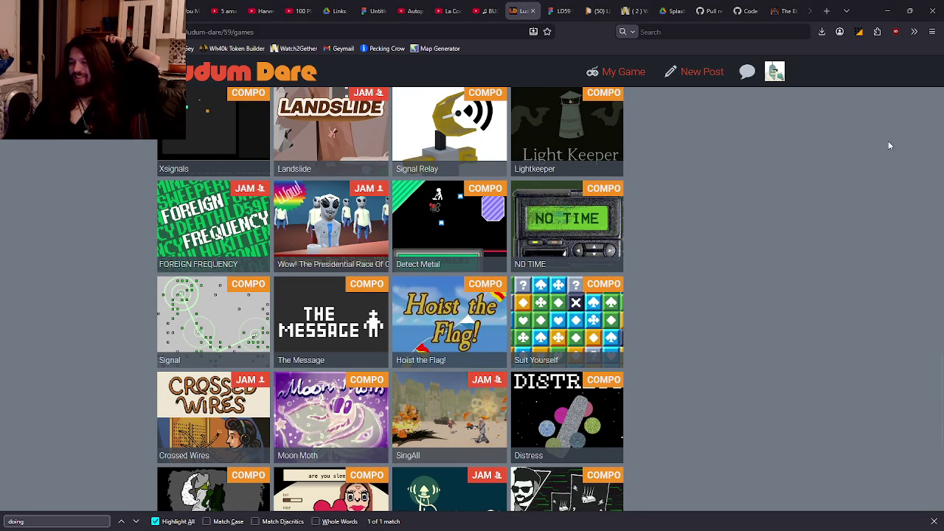
{"action": "scroll", "coordinate": [683, 200], "scroll_direction": "up", "scroll_amount": 10}
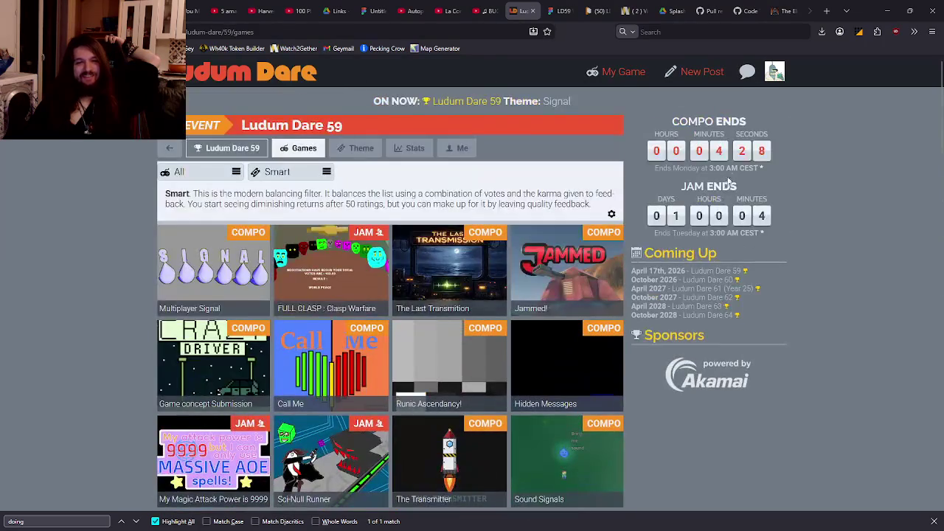
{"action": "middle_click", "coordinate": [799, 140]}
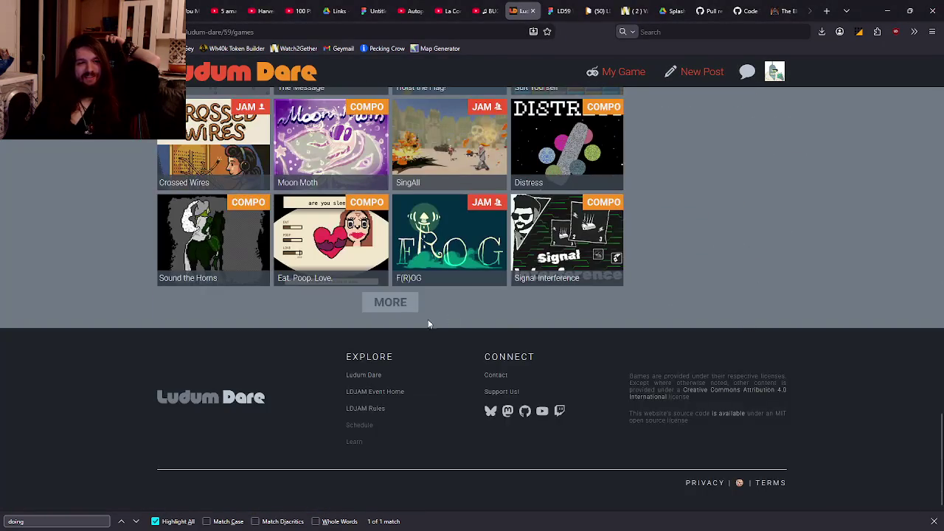
{"action": "left_click", "coordinate": [395, 303]}
{"action": "scroll", "coordinate": [727, 252], "scroll_direction": "down", "scroll_amount": 4}
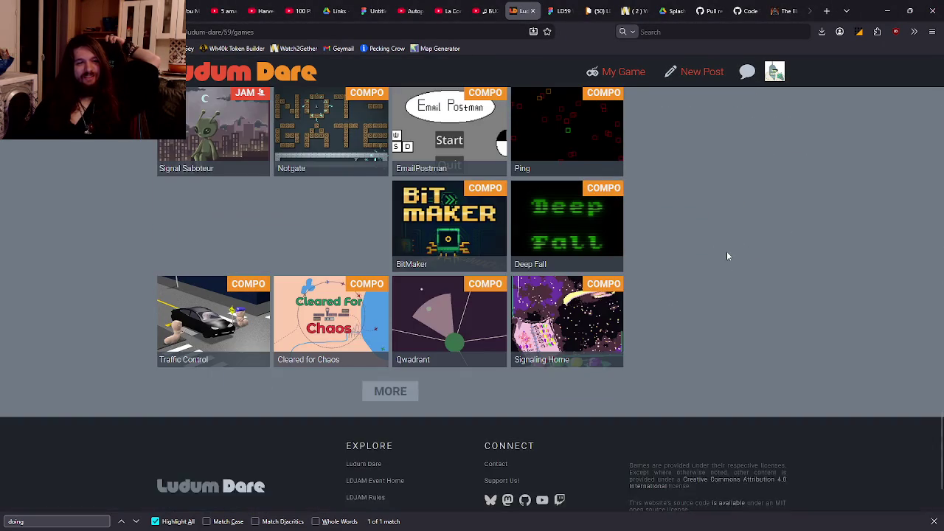
{"action": "scroll", "coordinate": [728, 248], "scroll_direction": "down", "scroll_amount": 4}
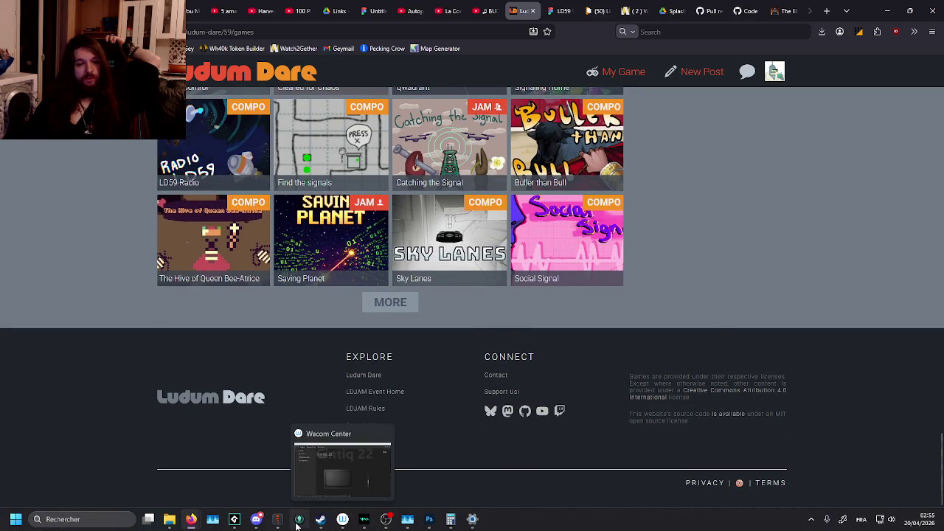
Return to GameMaker and expand Scripts to show Fx, Lights, Sounds, UI, Utils and scrPlaySFX
{"action": "left_click", "coordinate": [277, 520]}
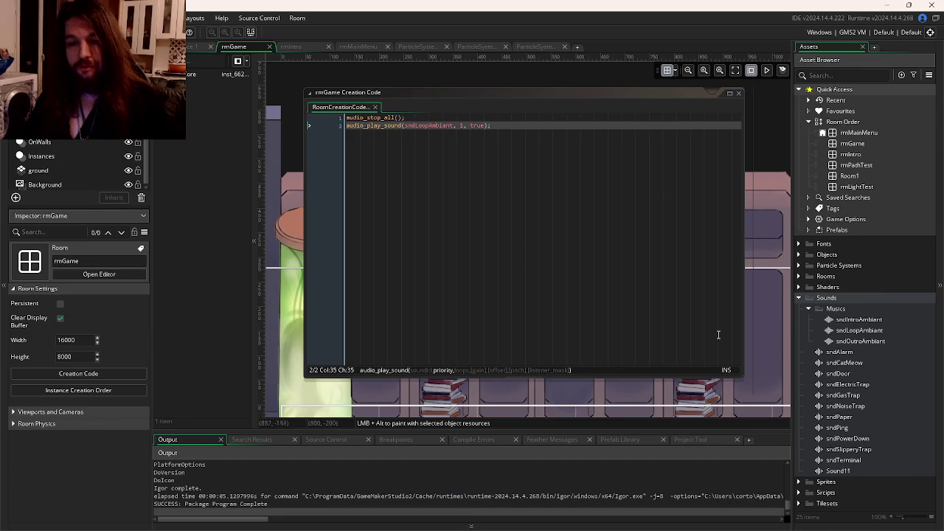
{"action": "left_click", "coordinate": [800, 493]}
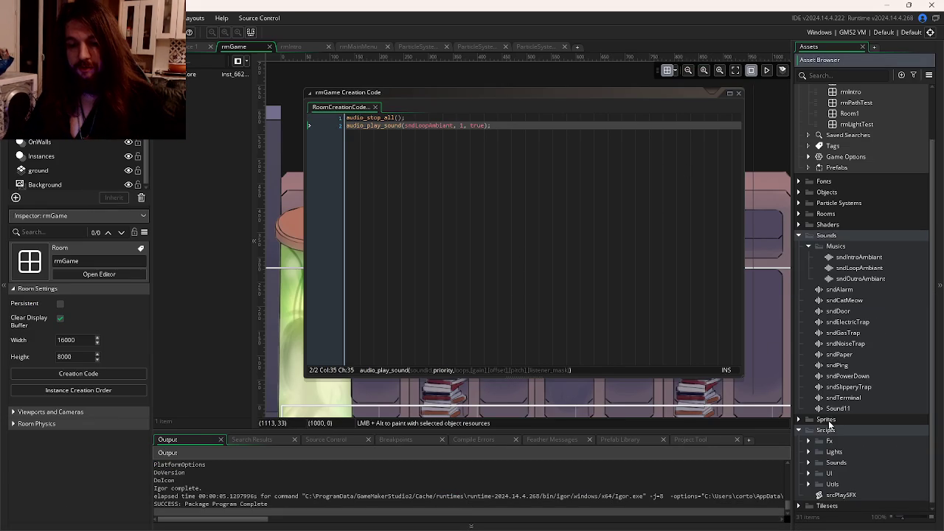
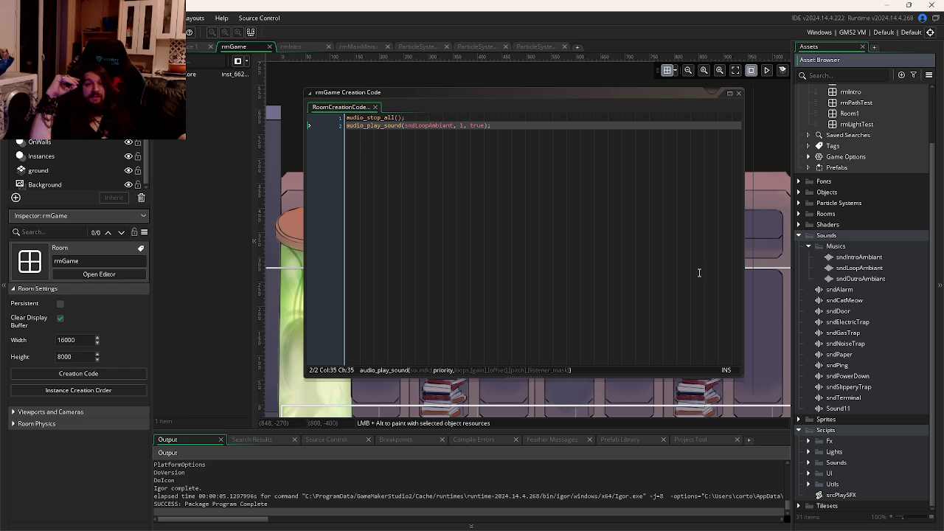
In GitKraken, drop the PreProd branch onto master and push PreProd to origin/master
{"action": "mouse_move", "coordinate": [324, 528]}
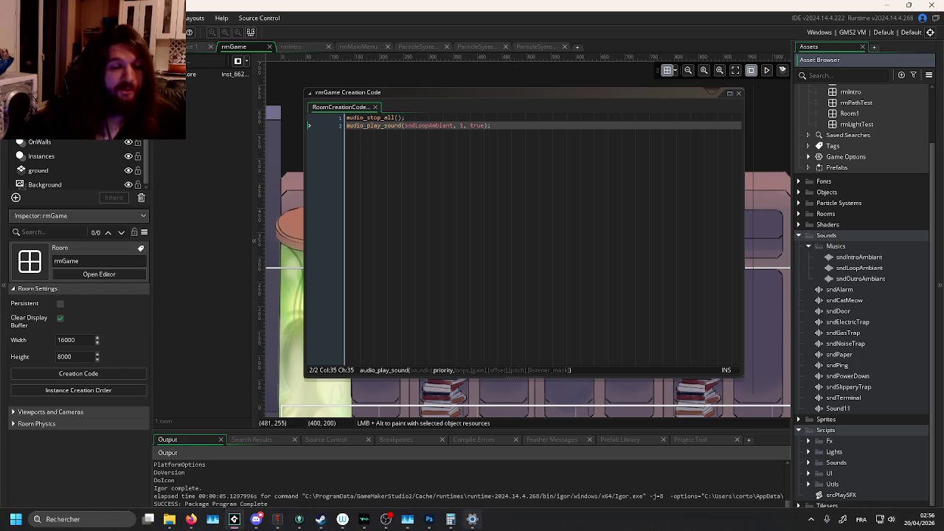
{"action": "left_click", "coordinate": [297, 520]}
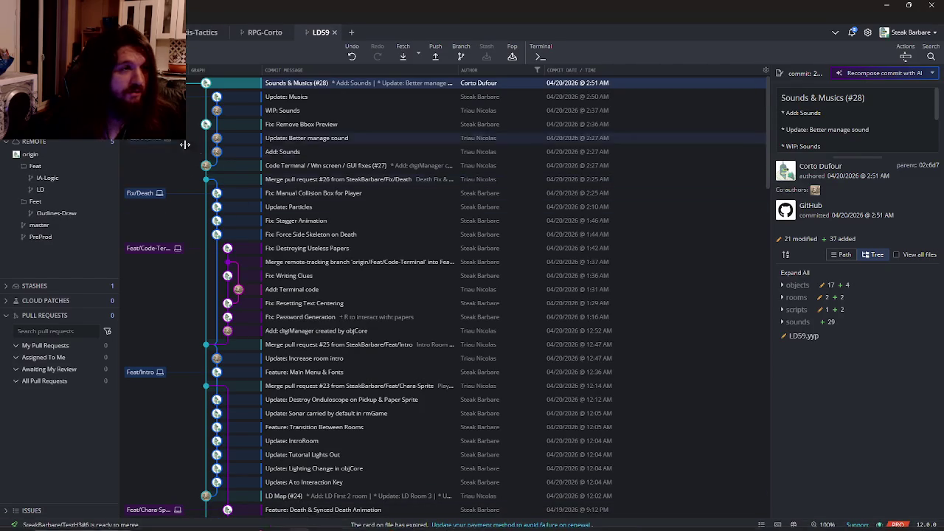
{"action": "mouse_move", "coordinate": [41, 237]}
{"action": "left_mouse_down"}
{"action": "mouse_move", "coordinate": [200, 245]}
{"action": "mouse_move", "coordinate": [196, 274]}
{"action": "mouse_move", "coordinate": [217, 165]}
{"action": "left_mouse_up"}
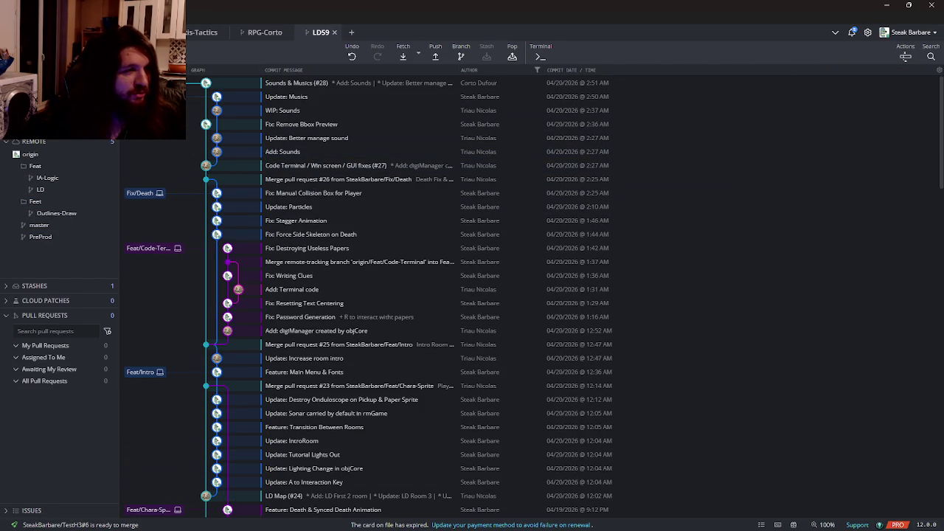
{"action": "right_click", "coordinate": [46, 226]}
{"action": "mouse_move", "coordinate": [109, 271]}
{"action": "left_click", "coordinate": [280, 289]}
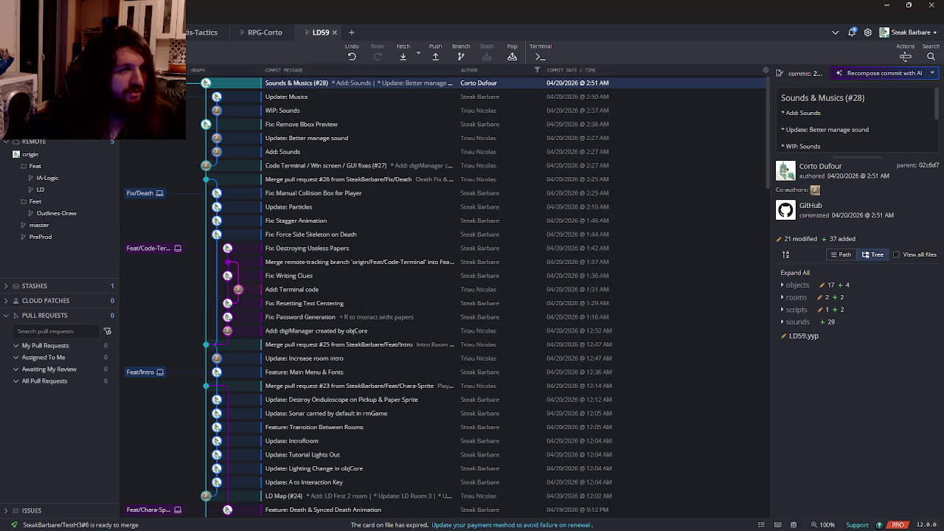
{"action": "mouse_move", "coordinate": [36, 236]}
{"action": "left_mouse_down"}
{"action": "mouse_move", "coordinate": [47, 227]}
{"action": "mouse_move", "coordinate": [68, 268]}
{"action": "left_mouse_up"}
{"action": "left_click_drag", "start_coordinate": [35, 237], "coordinate": [41, 225]}
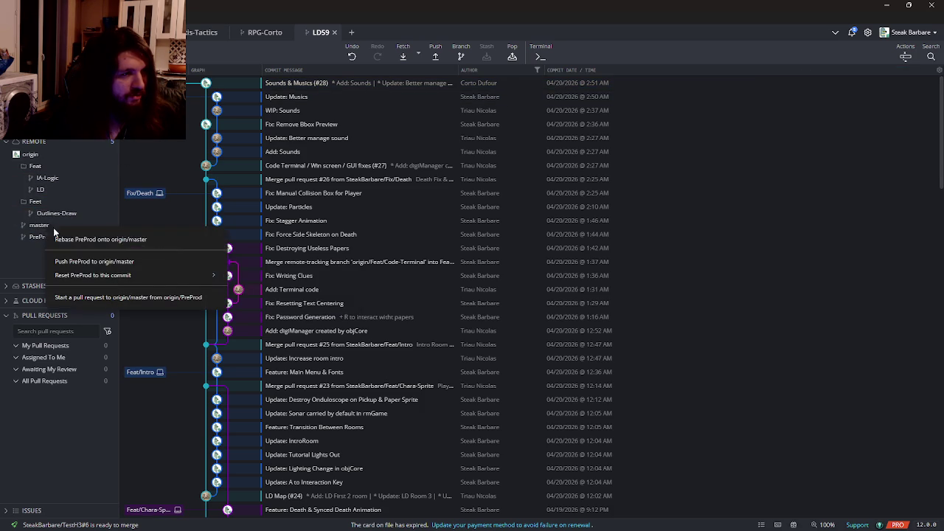
{"action": "left_click", "coordinate": [122, 263]}
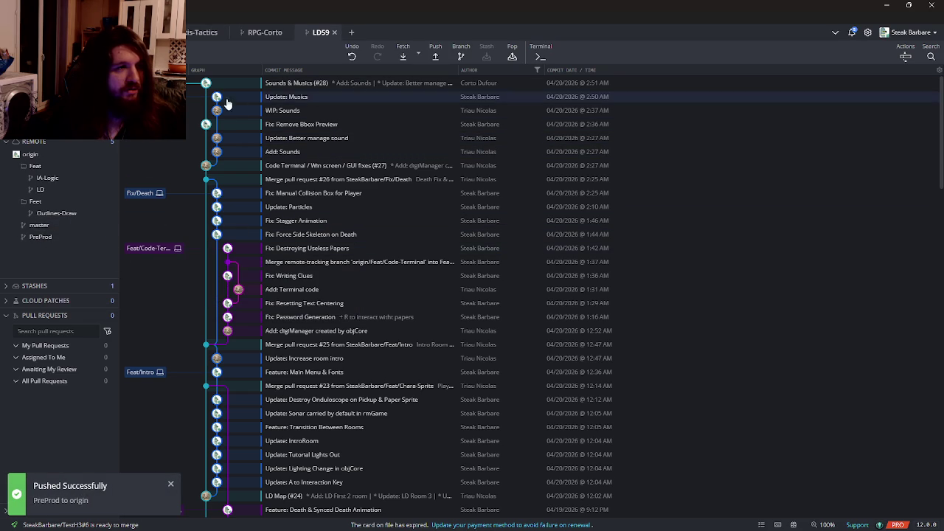
Check out the local master branch at Sounds & Musics (#28) and push it to the remote
{"action": "double_click", "coordinate": [354, 82]}
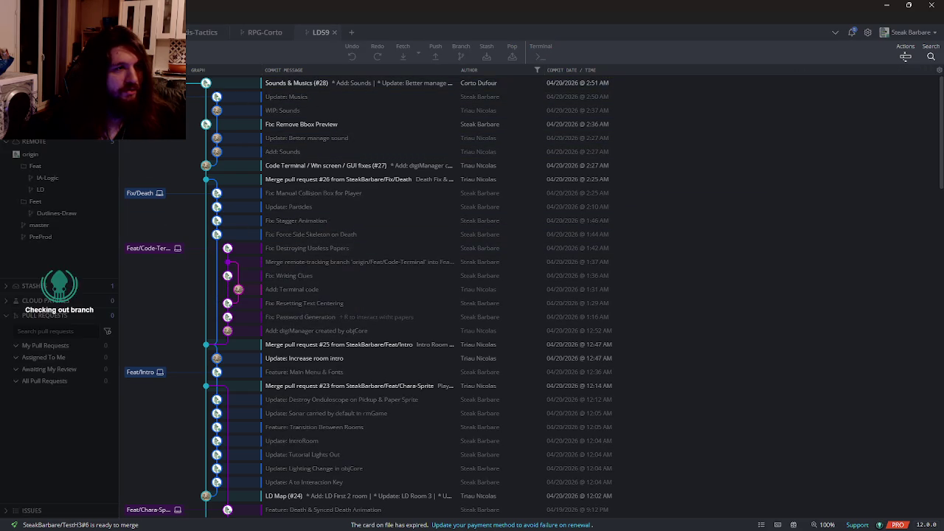
{"action": "left_click", "coordinate": [436, 59]}
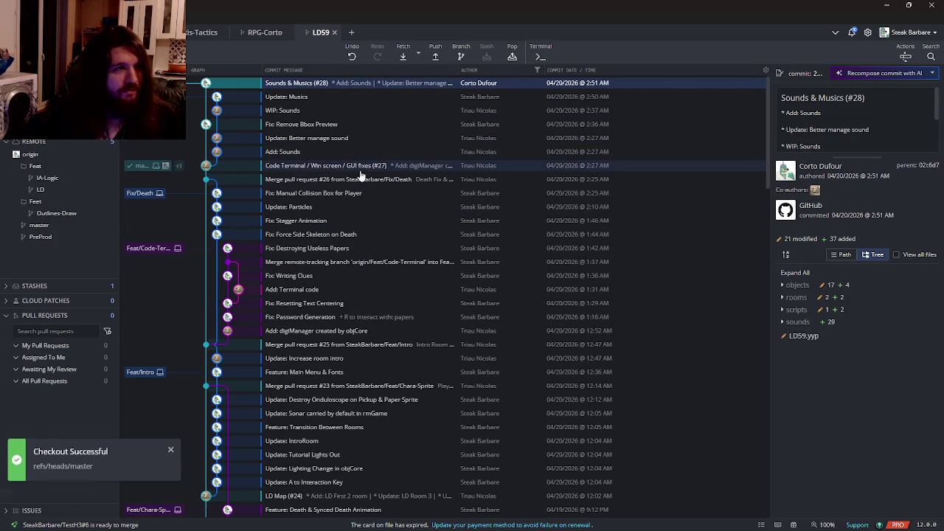
{"action": "key", "text": "alt+Tab"}
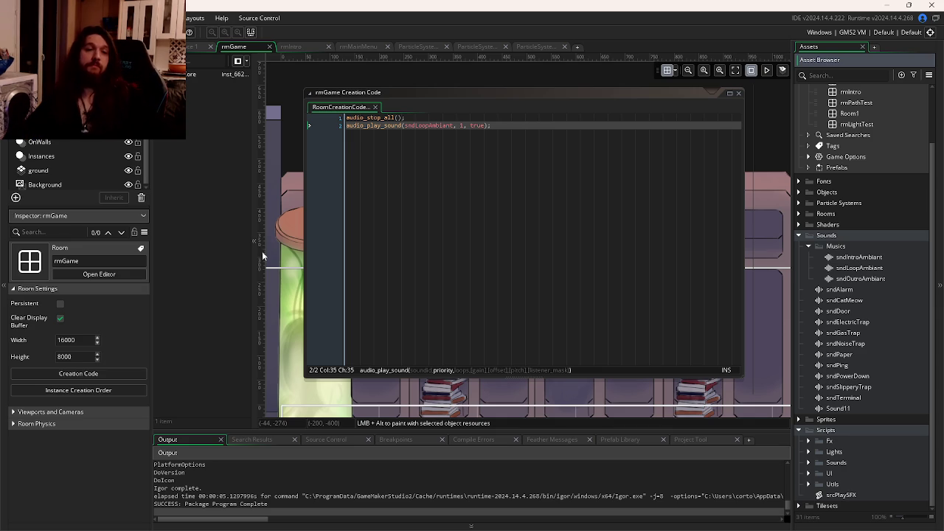
Build and run the game with F5, then collapse the Scripts and Sounds asset folders
{"action": "key", "text": "F5"}
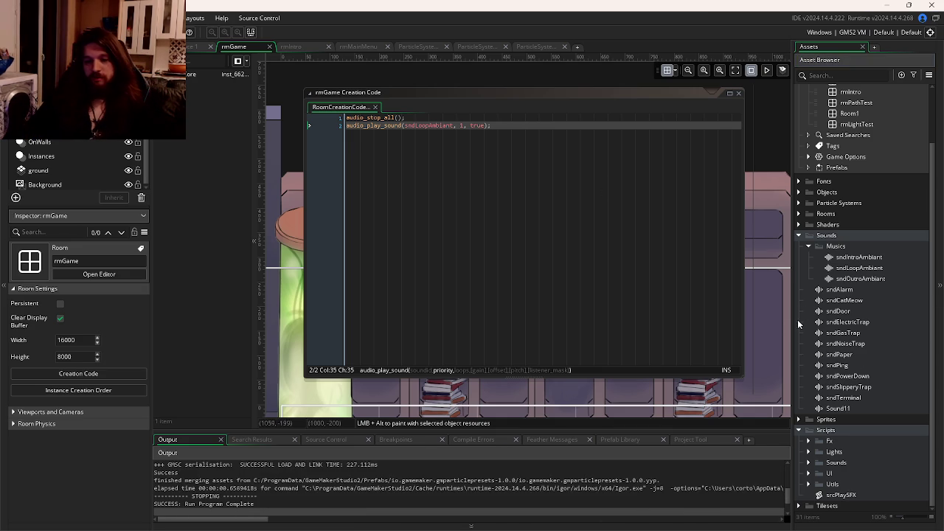
{"action": "left_click", "coordinate": [799, 430]}
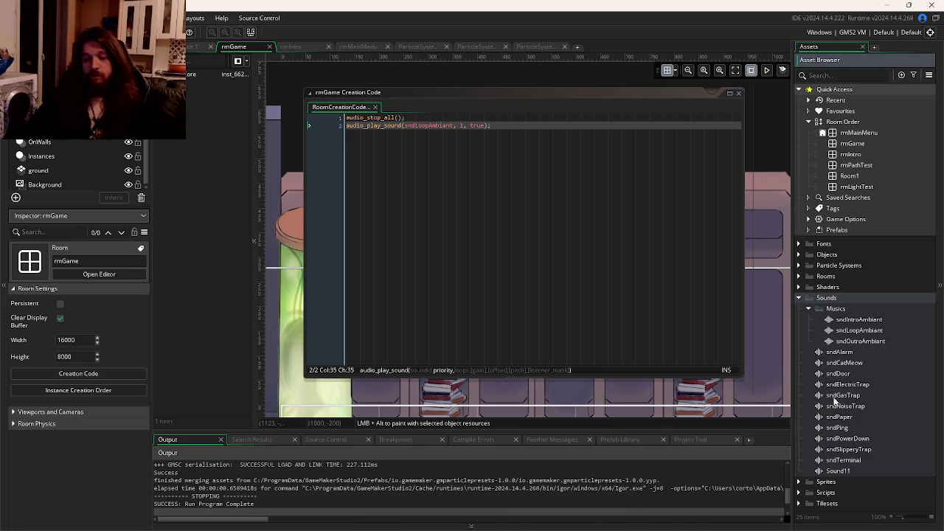
{"action": "left_click", "coordinate": [799, 298]}
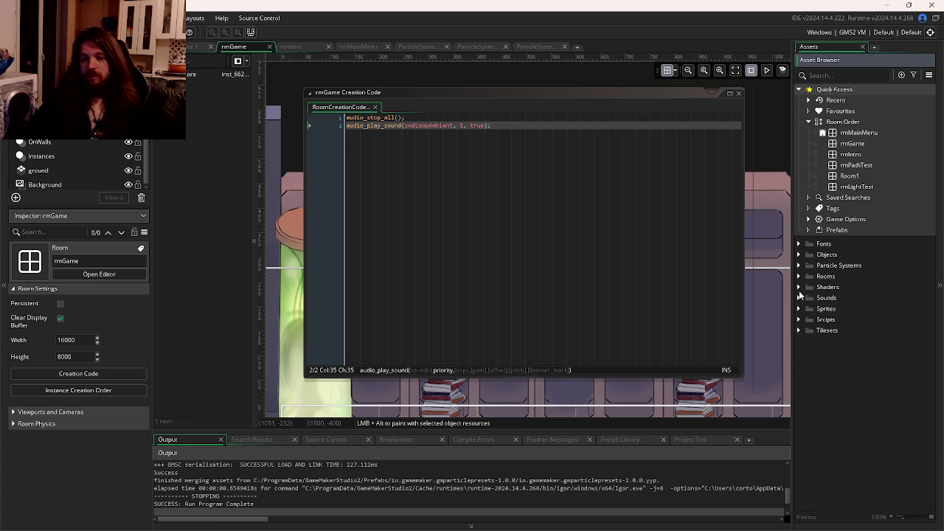
Preview sndOutroAmbiant, then open and play sndPowerDown in its sound editor
{"action": "left_click", "coordinate": [799, 298]}
{"action": "double_click", "coordinate": [841, 341]}
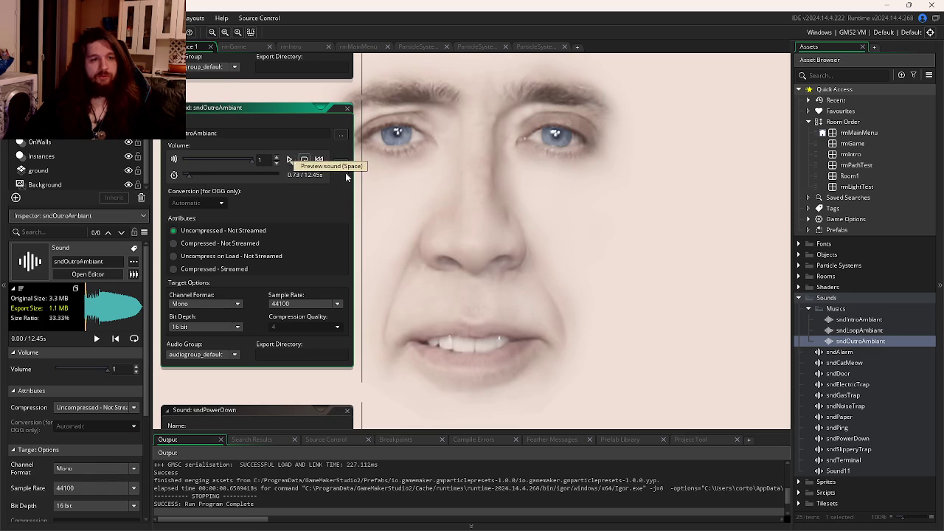
{"action": "left_click", "coordinate": [288, 160]}
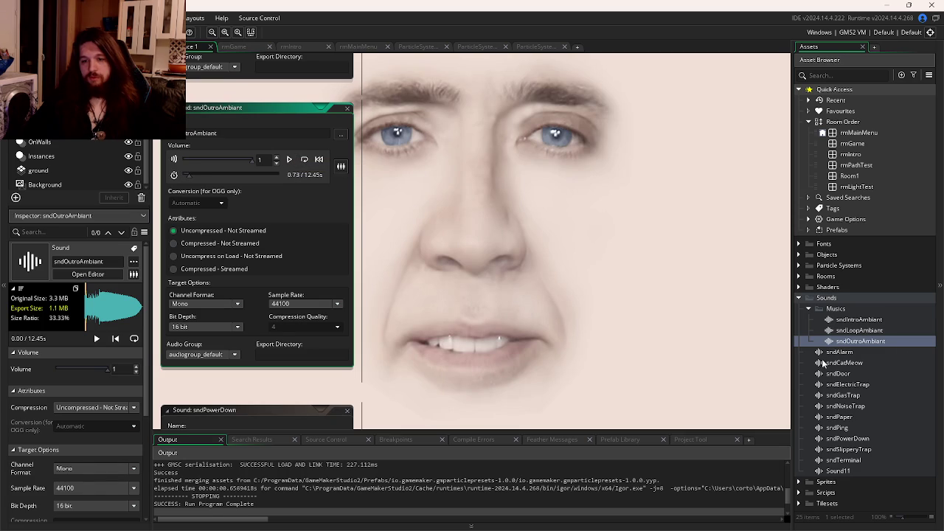
{"action": "double_click", "coordinate": [850, 439]}
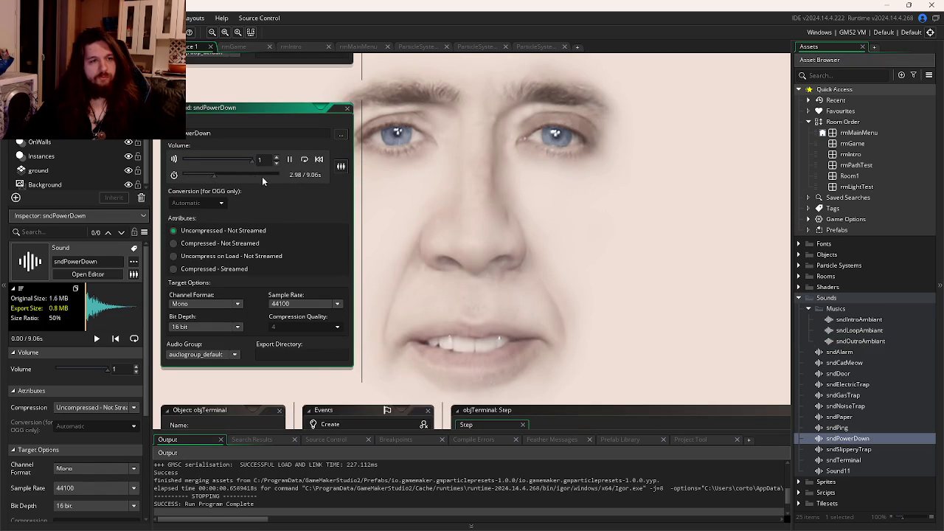
{"action": "mouse_move", "coordinate": [257, 526]}
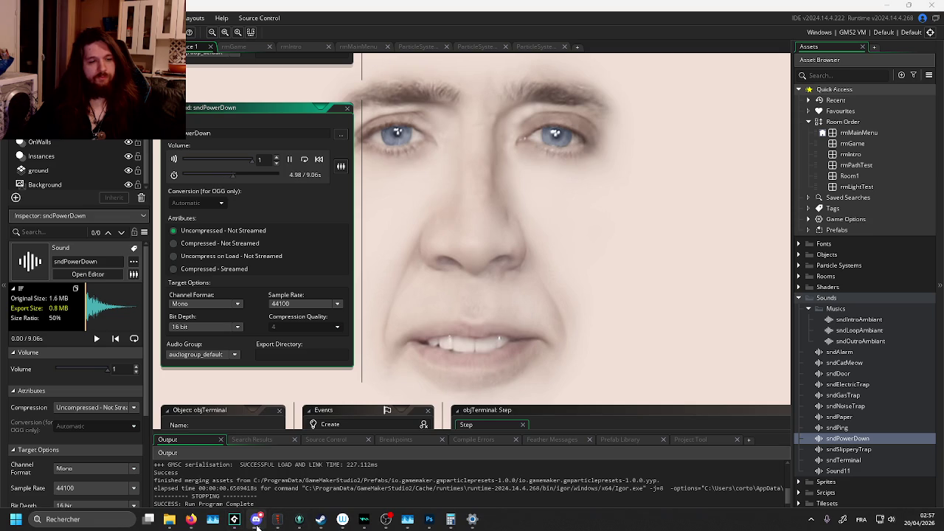
{"action": "mouse_move", "coordinate": [191, 519]}
{"action": "left_click", "coordinate": [126, 458]}
{"action": "scroll", "coordinate": [517, 386], "scroll_direction": "up", "scroll_amount": 12}
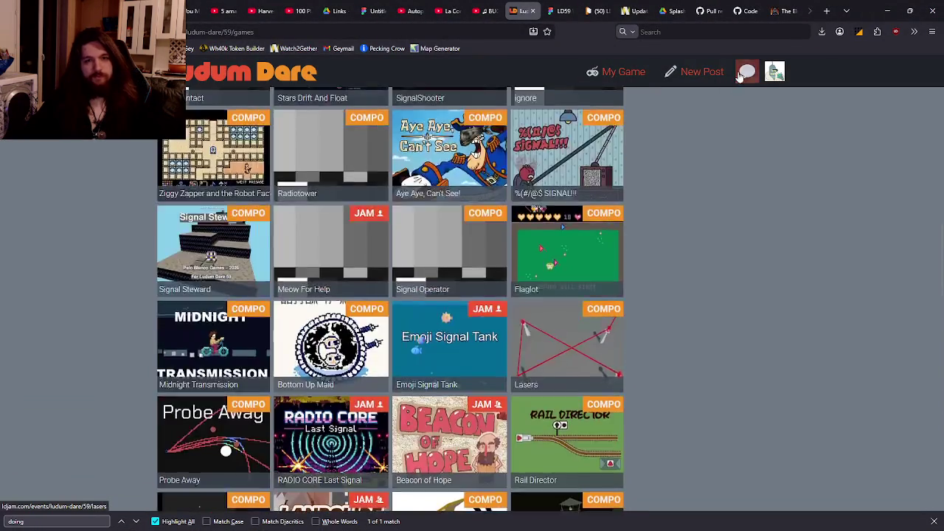
{"action": "left_click", "coordinate": [624, 72]}
{"action": "scroll", "coordinate": [415, 231], "scroll_direction": "down", "scroll_amount": 3}
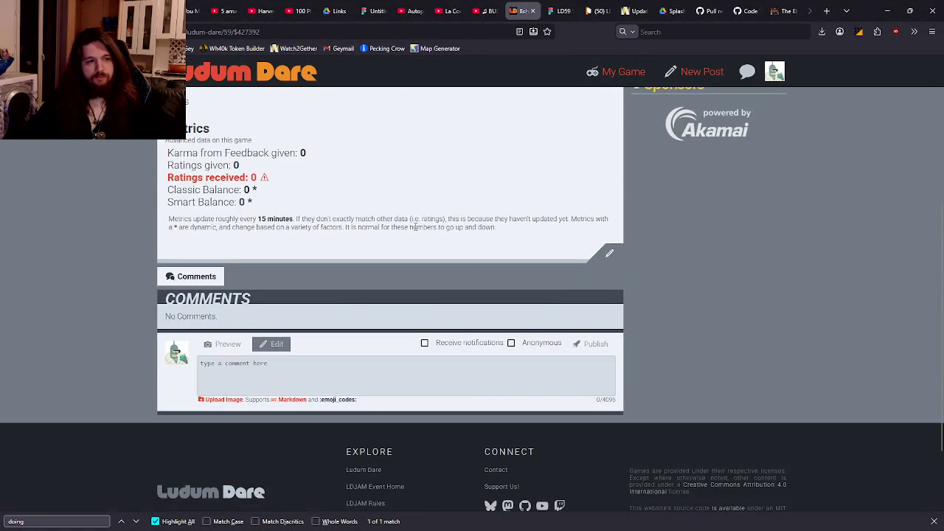
{"action": "scroll", "coordinate": [416, 231], "scroll_direction": "up", "scroll_amount": 1}
{"action": "scroll", "coordinate": [415, 231], "scroll_direction": "up", "scroll_amount": 2}
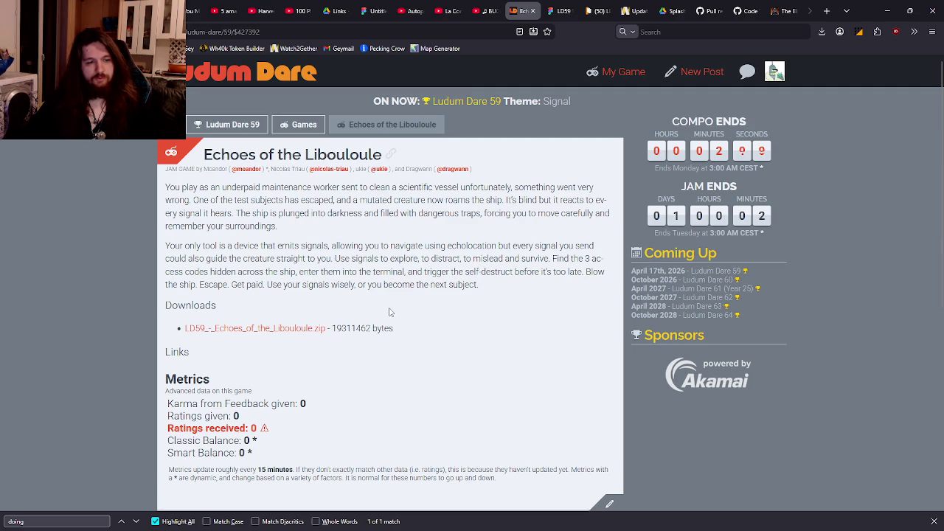
{"action": "left_click", "coordinate": [934, 522]}
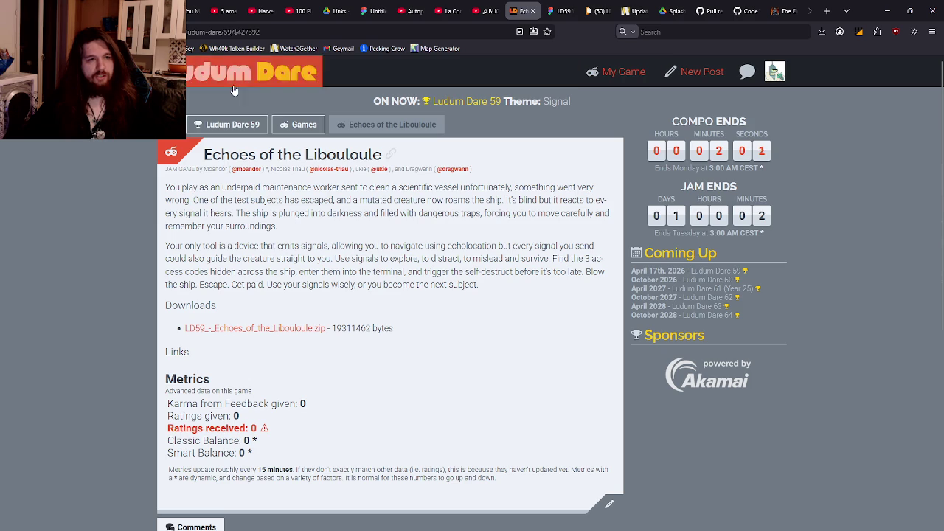
{"action": "left_click", "coordinate": [304, 124]}
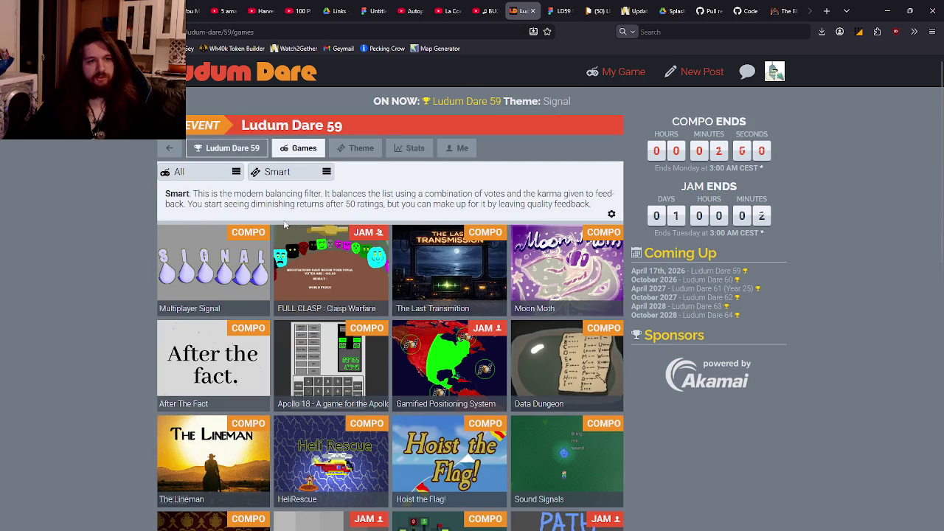
{"action": "scroll", "coordinate": [487, 229], "scroll_direction": "down", "scroll_amount": 2}
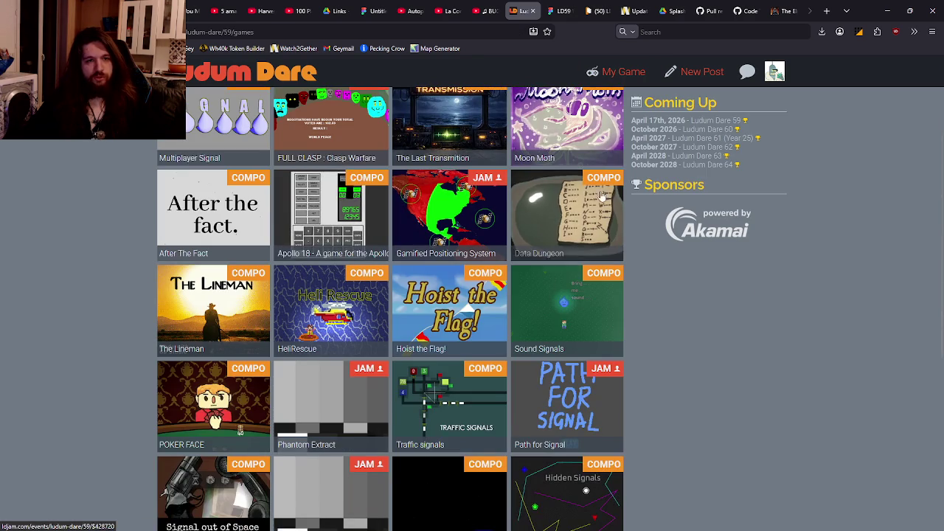
{"action": "scroll", "coordinate": [322, 257], "scroll_direction": "up", "scroll_amount": 2}
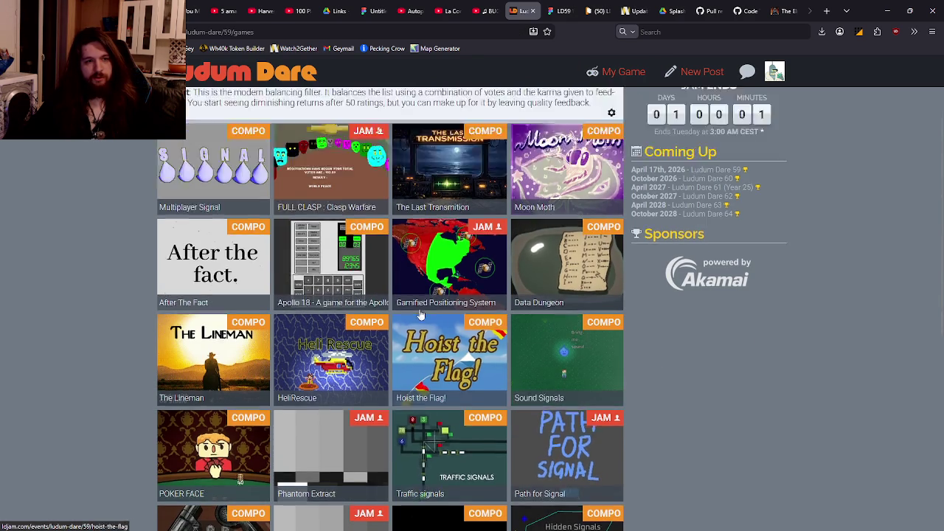
{"action": "scroll", "coordinate": [321, 257], "scroll_direction": "down", "scroll_amount": 2}
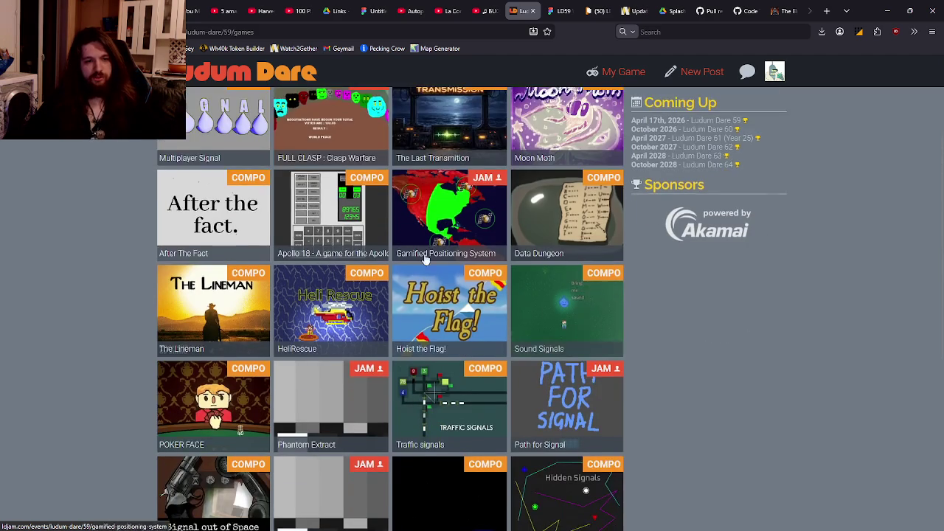
{"action": "scroll", "coordinate": [428, 243], "scroll_direction": "down", "scroll_amount": 2}
{"action": "scroll", "coordinate": [438, 389], "scroll_direction": "down", "scroll_amount": 1}
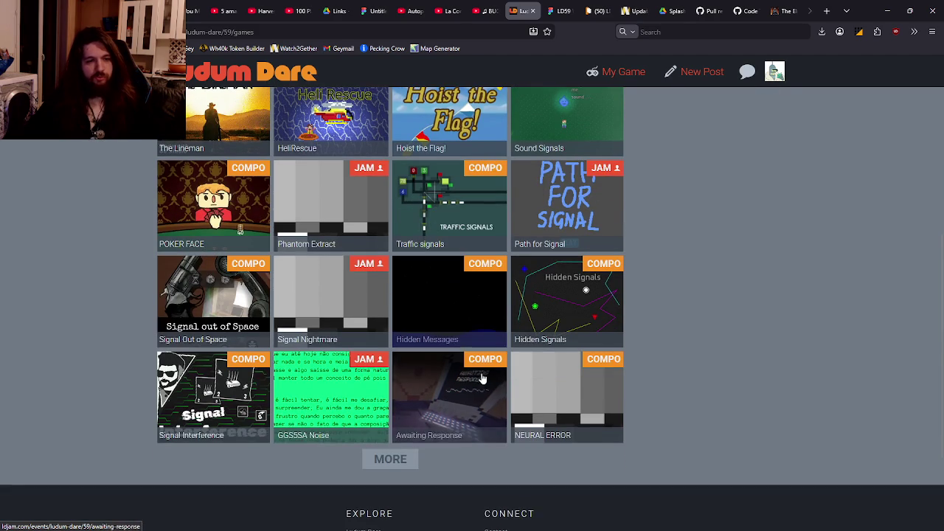
{"action": "left_click", "coordinate": [379, 290]}
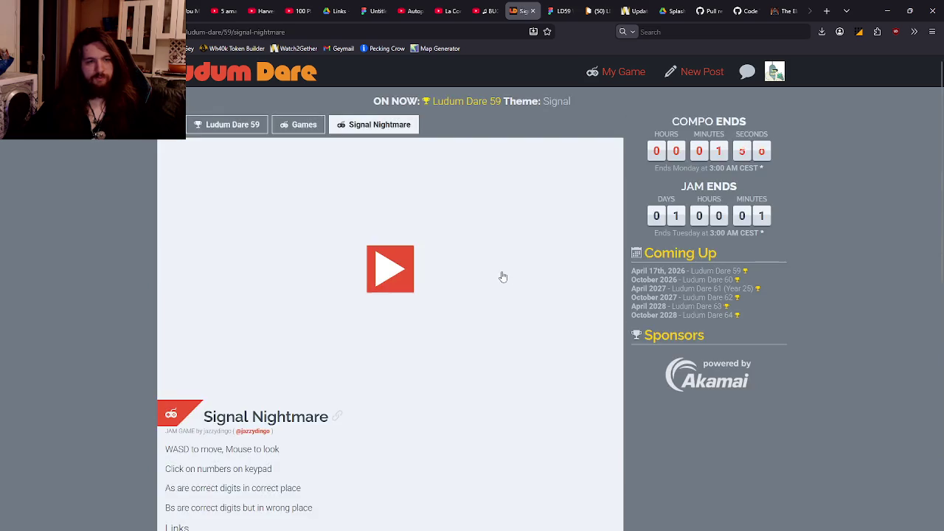
{"action": "scroll", "coordinate": [520, 273], "scroll_direction": "down", "scroll_amount": 5}
{"action": "scroll", "coordinate": [450, 258], "scroll_direction": "up", "scroll_amount": 4}
{"action": "left_click", "coordinate": [378, 242]}
{"action": "scroll", "coordinate": [398, 284], "scroll_direction": "up", "scroll_amount": 1}
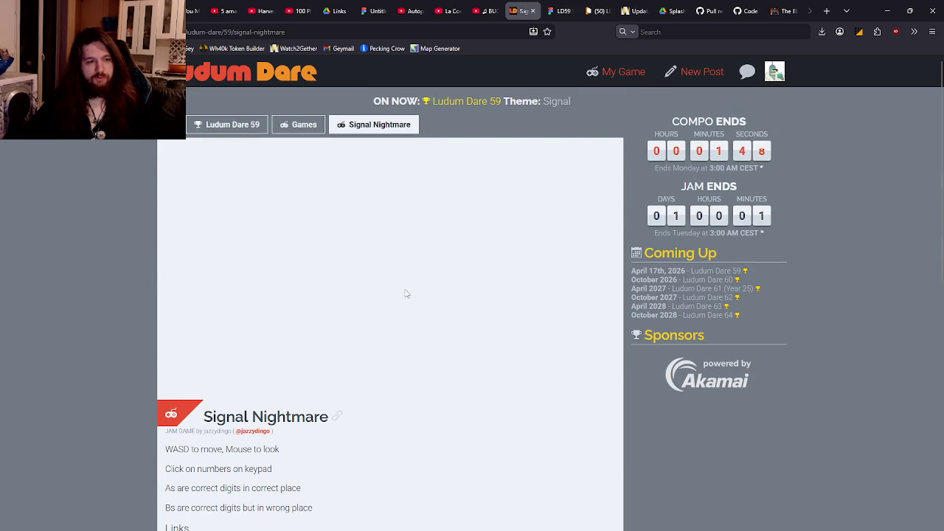
{"action": "key", "text": "alt+Left"}
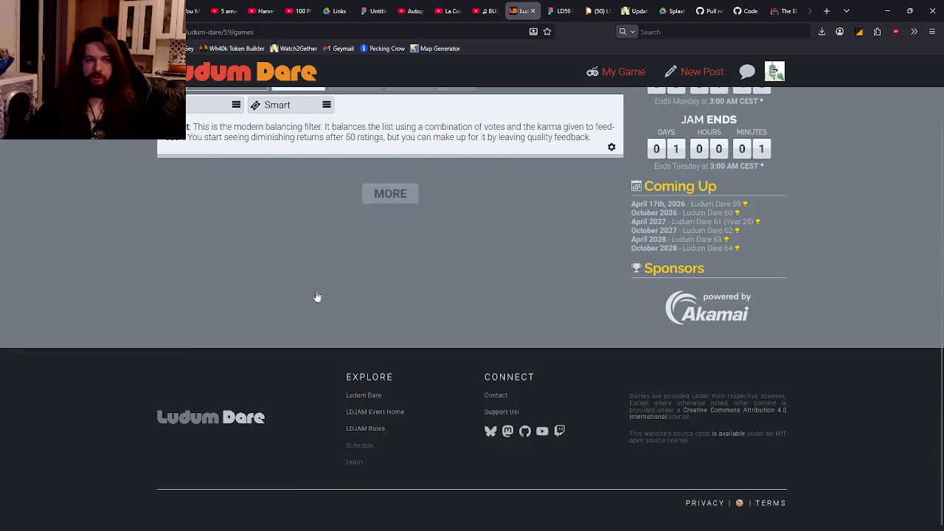
{"action": "scroll", "coordinate": [398, 301], "scroll_direction": "down", "scroll_amount": 1}
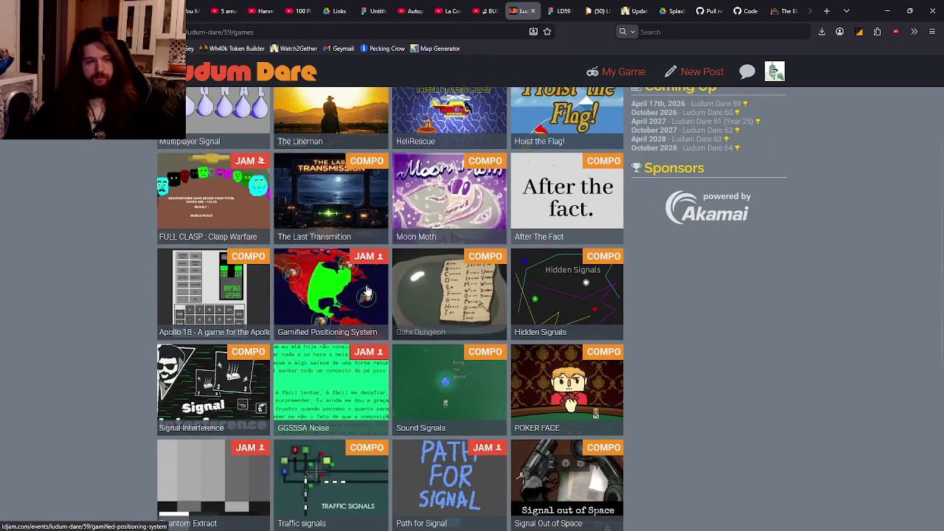
{"action": "left_click", "coordinate": [337, 288]}
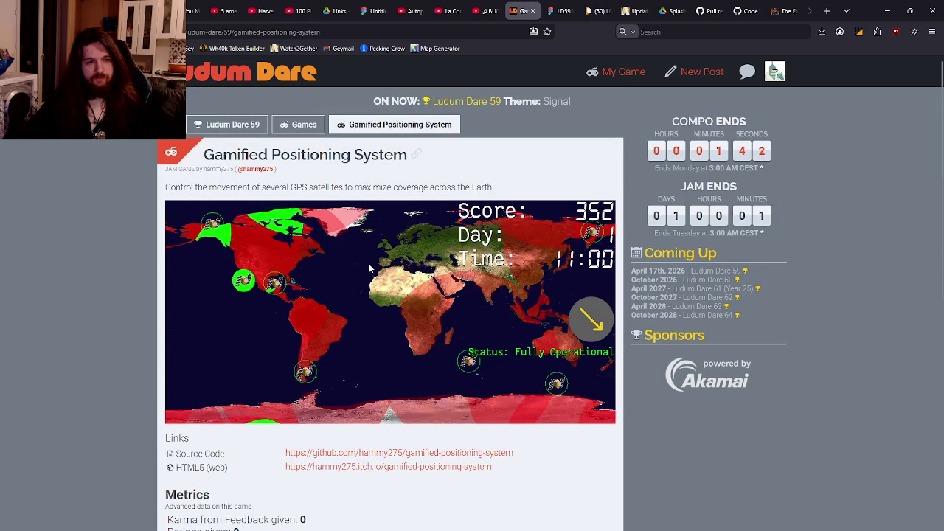
{"action": "scroll", "coordinate": [372, 271], "scroll_direction": "down", "scroll_amount": 1}
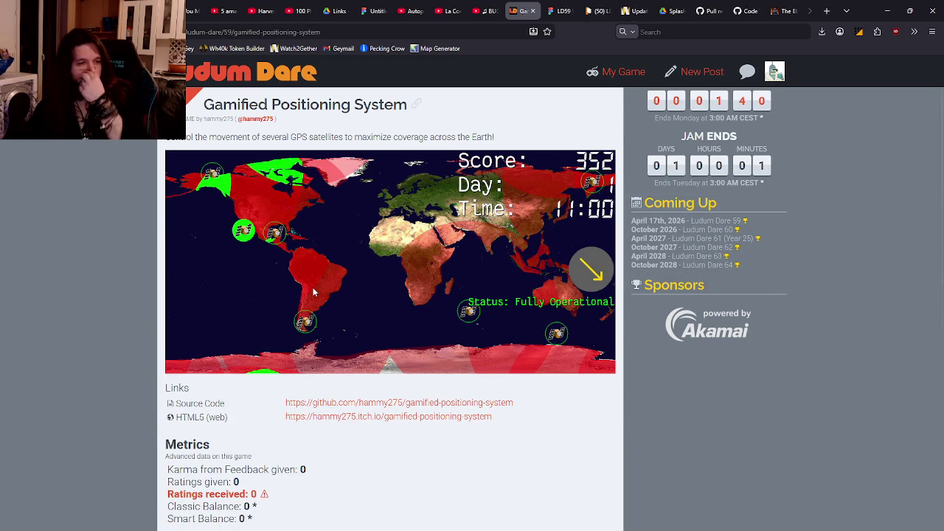
{"action": "key", "text": "alt+Left"}
{"action": "left_click", "coordinate": [744, 9]}
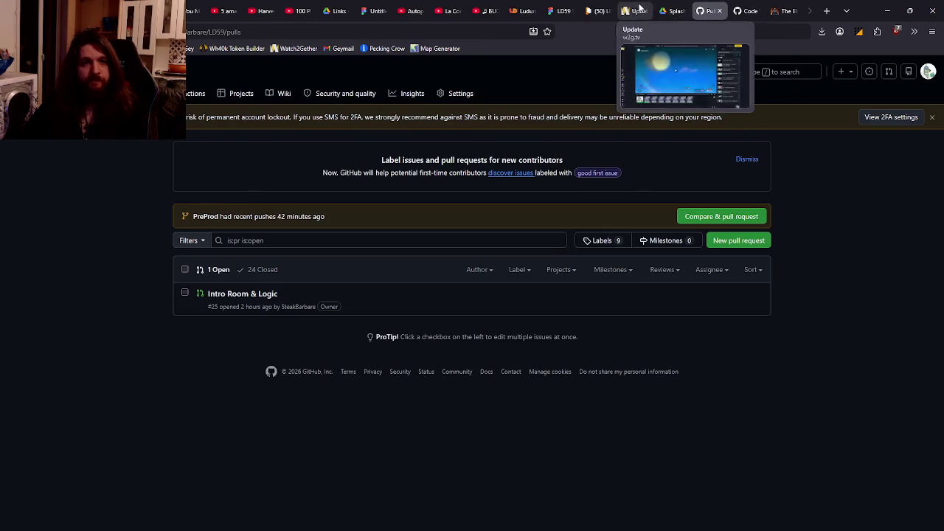
{"action": "scroll", "coordinate": [357, 114], "scroll_direction": "up", "scroll_amount": 5}
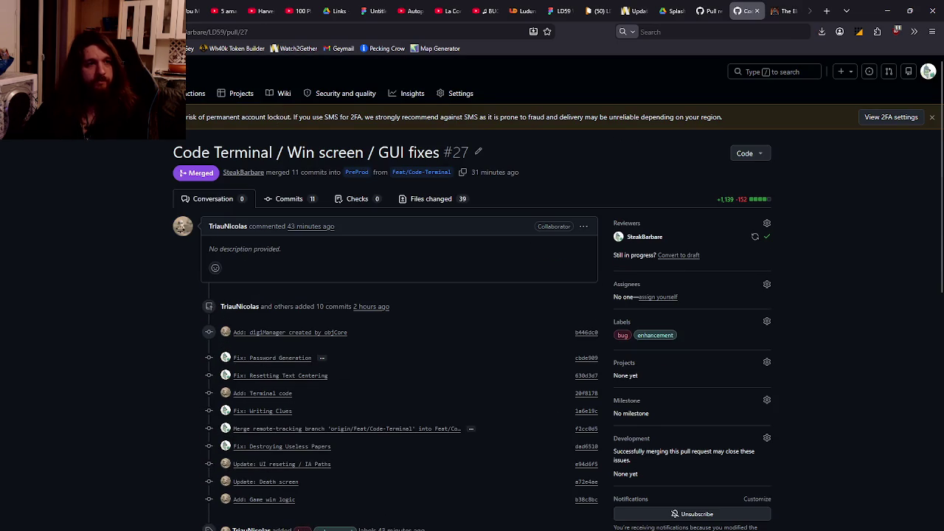
{"action": "left_click", "coordinate": [317, 27]}
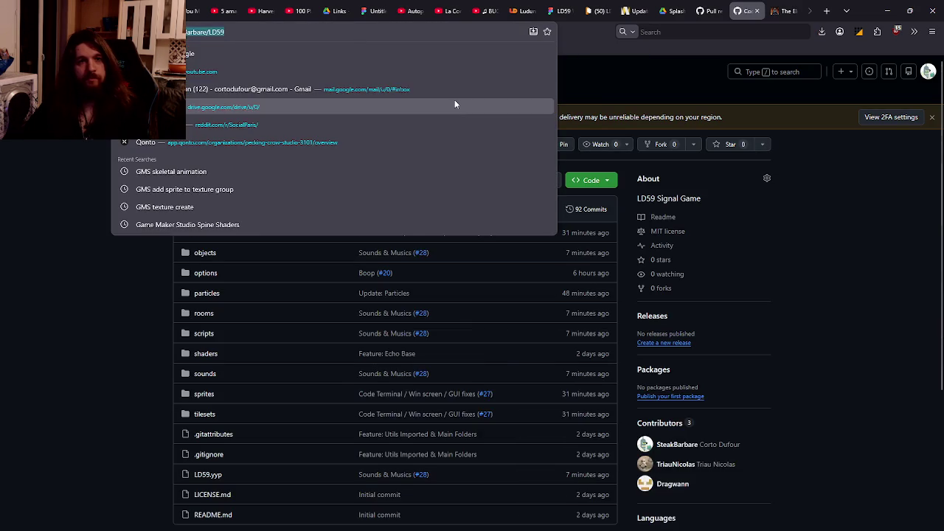
{"action": "left_click", "coordinate": [454, 99]}
{"action": "left_click", "coordinate": [521, 10]}
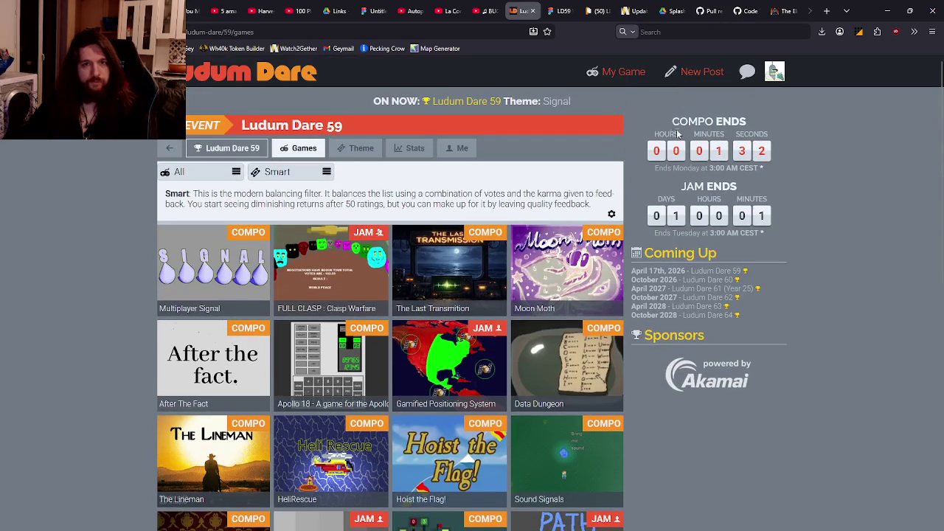
{"action": "left_click", "coordinate": [297, 312]}
Add a Source Code link with the pasted GitHub repository URL to the entry and save it
{"action": "scroll", "coordinate": [288, 323], "scroll_direction": "down", "scroll_amount": 3}
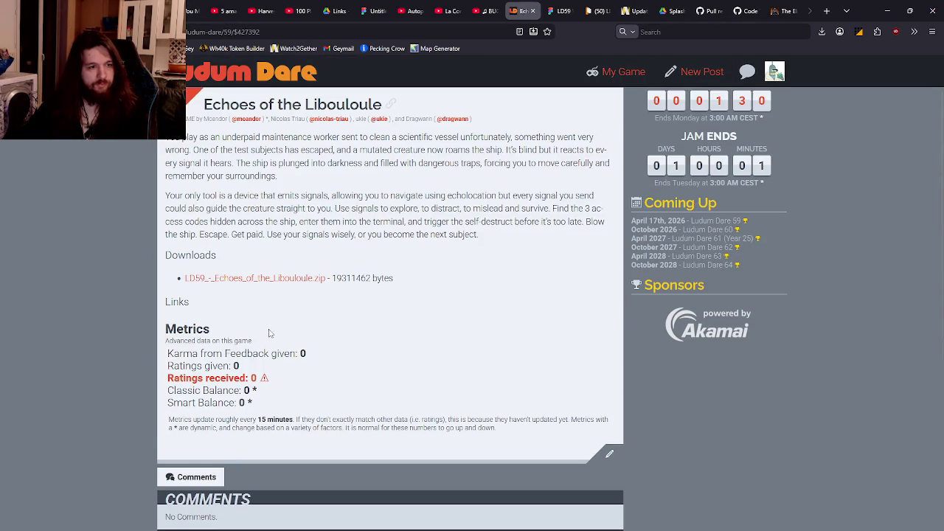
{"action": "left_click", "coordinate": [609, 403]}
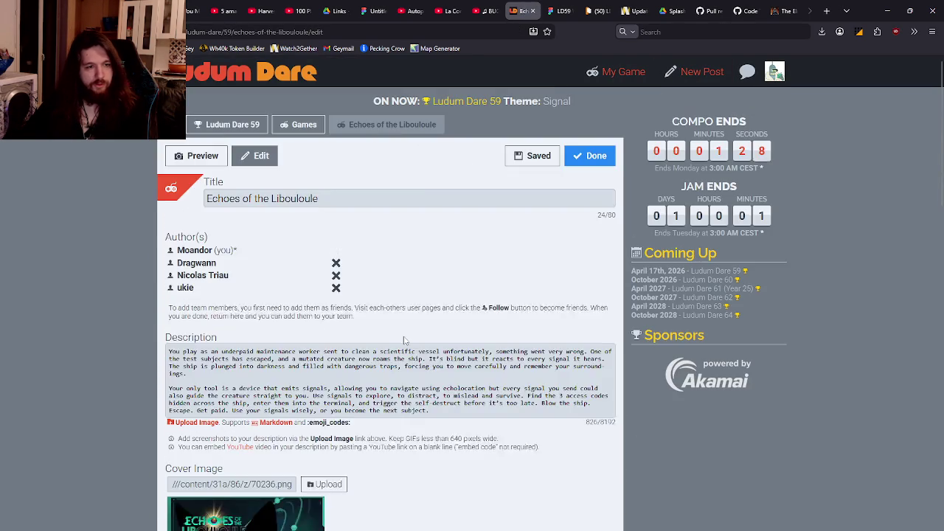
{"action": "scroll", "coordinate": [358, 339], "scroll_direction": "down", "scroll_amount": 5}
{"action": "scroll", "coordinate": [354, 315], "scroll_direction": "down", "scroll_amount": 5}
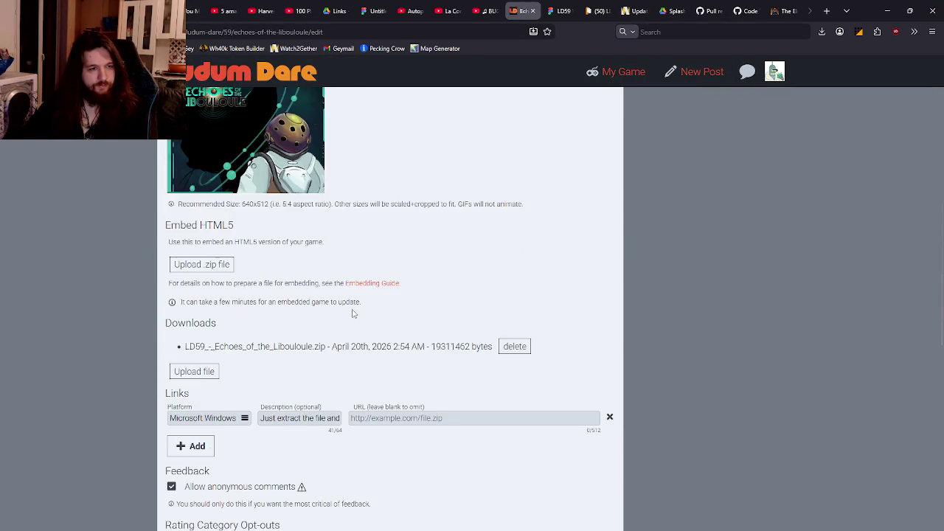
{"action": "left_click", "coordinate": [196, 296]}
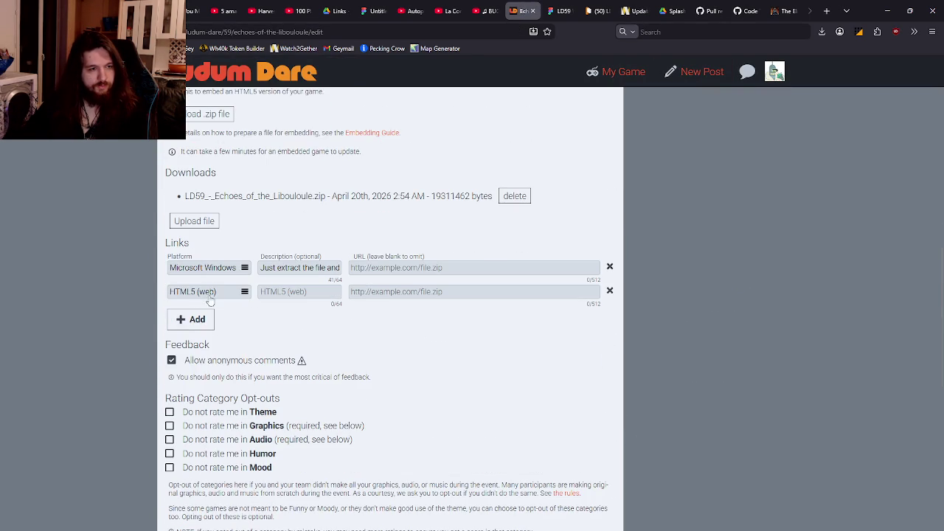
{"action": "left_click", "coordinate": [210, 293]}
{"action": "left_click", "coordinate": [211, 308]}
{"action": "left_click", "coordinate": [297, 291]}
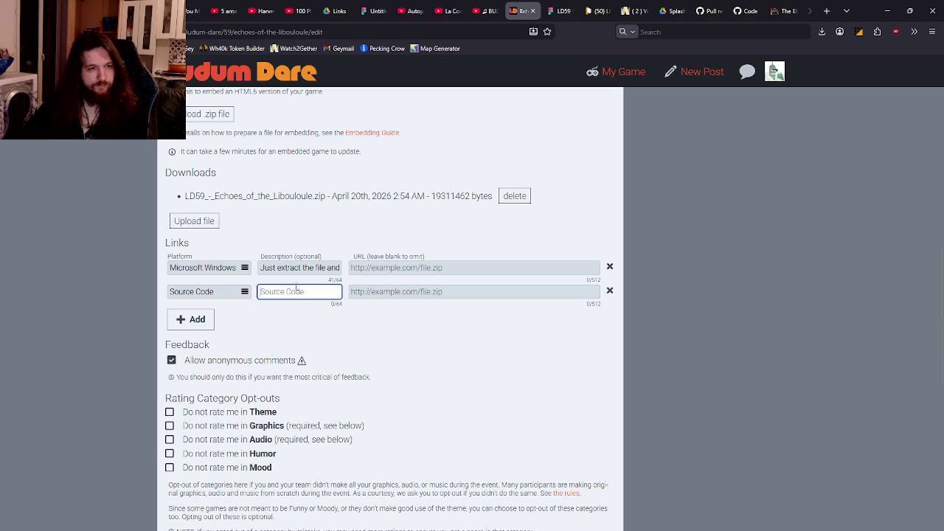
{"action": "left_click", "coordinate": [419, 292]}
{"action": "type", "text": "https://github.com/SteakBarbare/LD59"}
{"action": "scroll", "coordinate": [442, 393], "scroll_direction": "down", "scroll_amount": 4}
{"action": "scroll", "coordinate": [598, 401], "scroll_direction": "up", "scroll_amount": 12}
{"action": "left_click", "coordinate": [590, 158]}
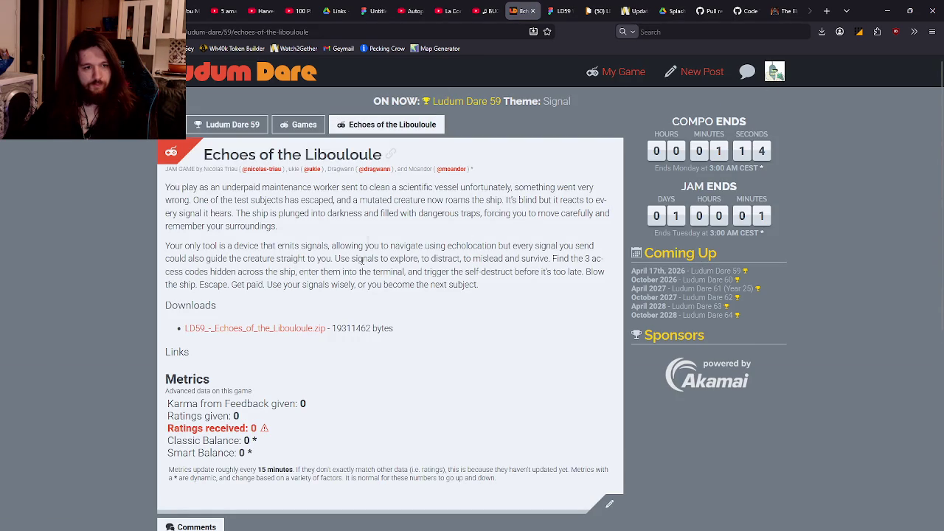
Reload the entry page to check whether the new link appears
{"action": "scroll", "coordinate": [399, 282], "scroll_direction": "down", "scroll_amount": 3}
{"action": "scroll", "coordinate": [398, 282], "scroll_direction": "up", "scroll_amount": 3}
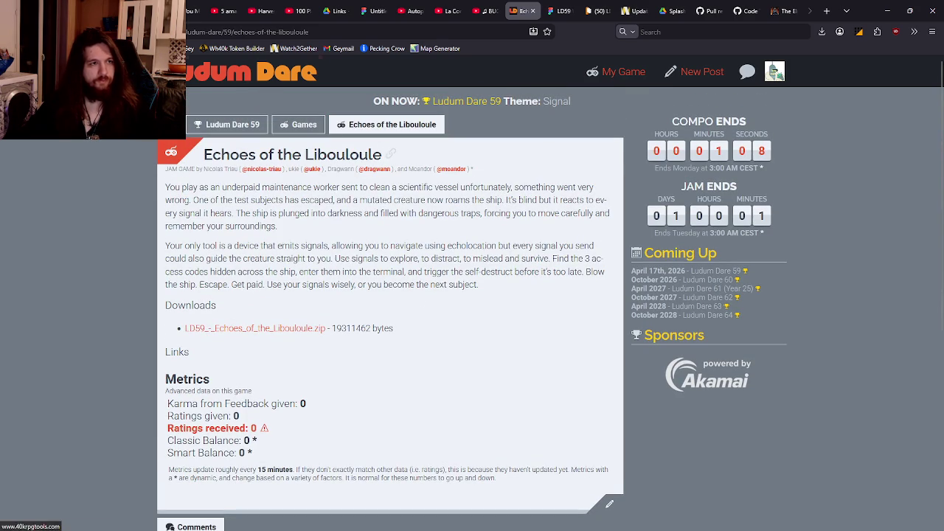
{"action": "left_click", "coordinate": [374, 136]}
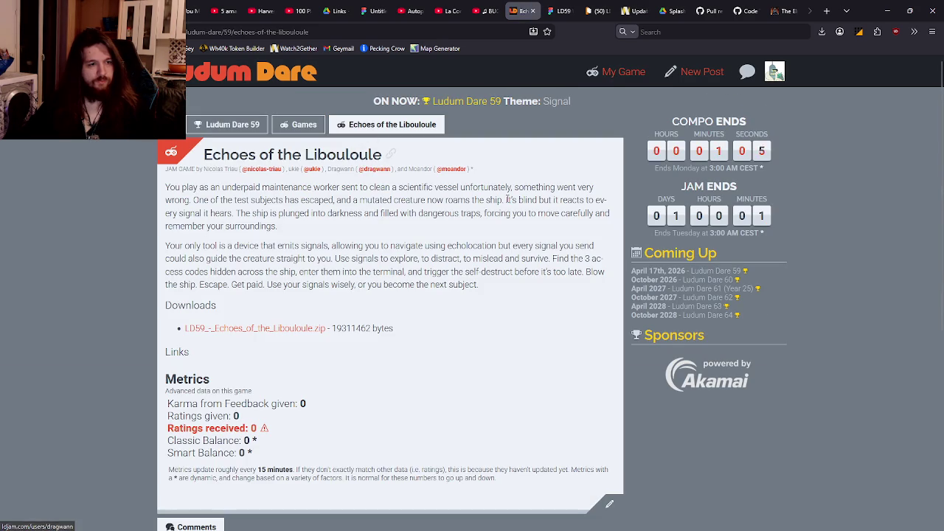
{"action": "scroll", "coordinate": [575, 391], "scroll_direction": "down", "scroll_amount": 3}
Add another Source Code link with the pasted GitHub URL, then save and finish editing
{"action": "left_click", "coordinate": [605, 403]}
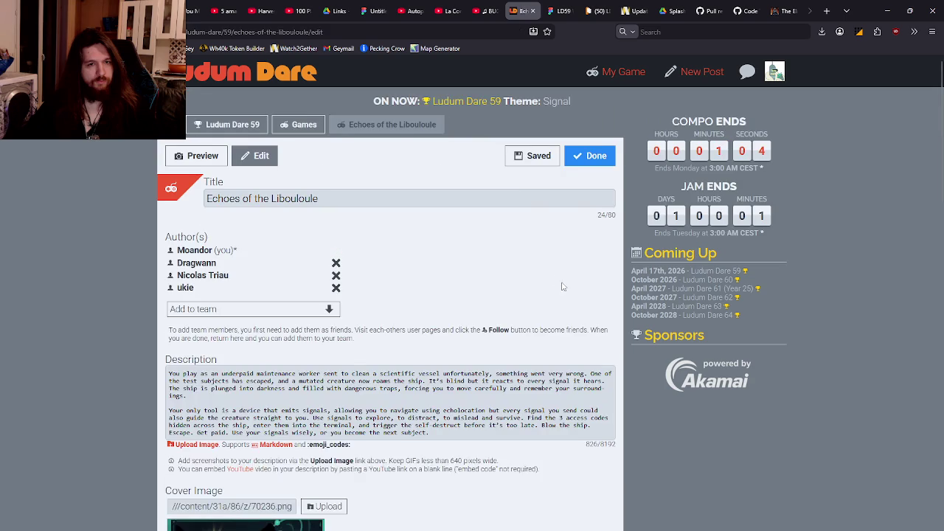
{"action": "scroll", "coordinate": [568, 274], "scroll_direction": "down", "scroll_amount": 10}
{"action": "left_click", "coordinate": [190, 346]}
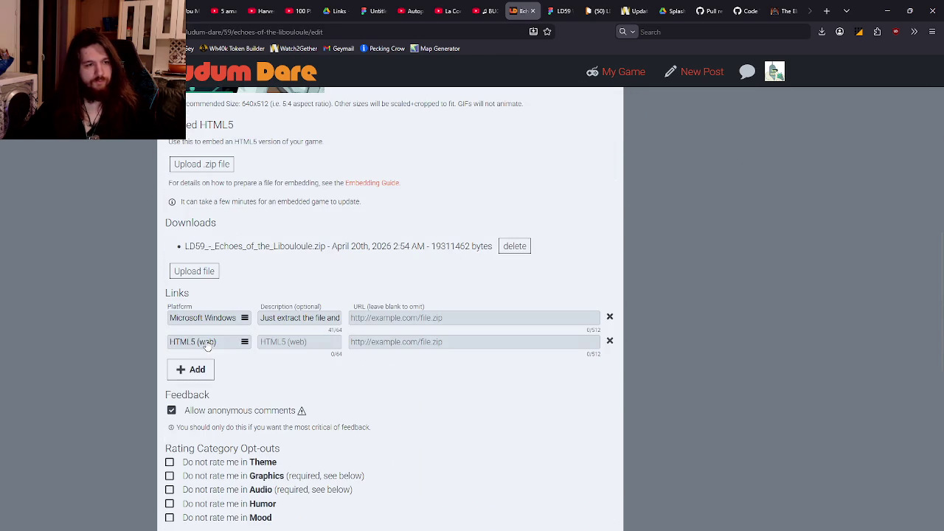
{"action": "left_click", "coordinate": [206, 342]}
{"action": "left_click", "coordinate": [190, 358]}
{"action": "left_click", "coordinate": [387, 341]}
{"action": "type", "text": "https://github.com/SteakBarbare/LD59"}
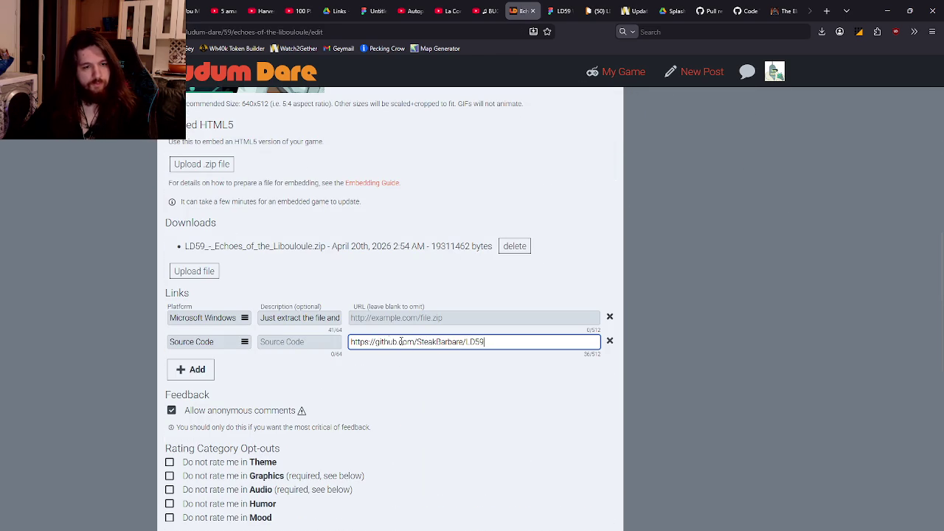
{"action": "left_click", "coordinate": [421, 353]}
{"action": "scroll", "coordinate": [457, 280], "scroll_direction": "up", "scroll_amount": 8}
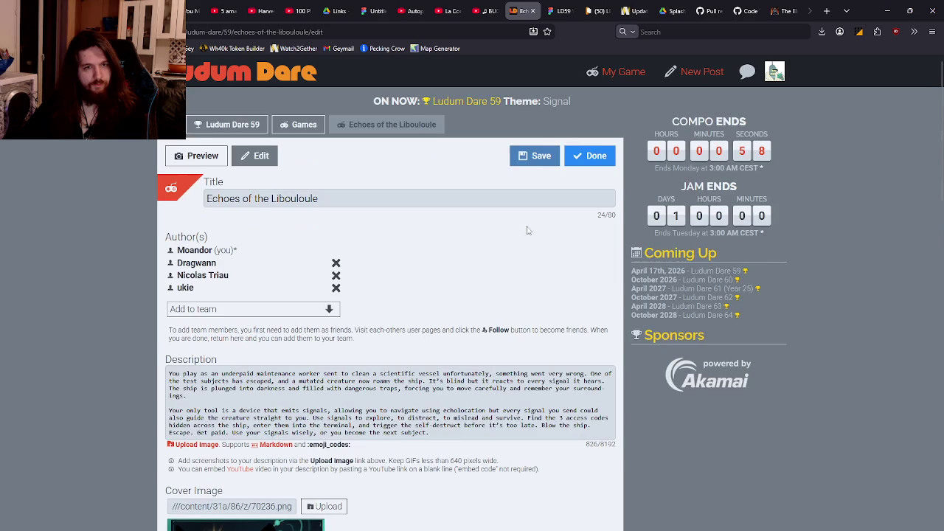
{"action": "left_click", "coordinate": [545, 156]}
{"action": "scroll", "coordinate": [548, 256], "scroll_direction": "down", "scroll_amount": 5}
{"action": "scroll", "coordinate": [546, 250], "scroll_direction": "down", "scroll_amount": 4}
{"action": "scroll", "coordinate": [553, 249], "scroll_direction": "up", "scroll_amount": 8}
{"action": "left_click", "coordinate": [582, 158]}
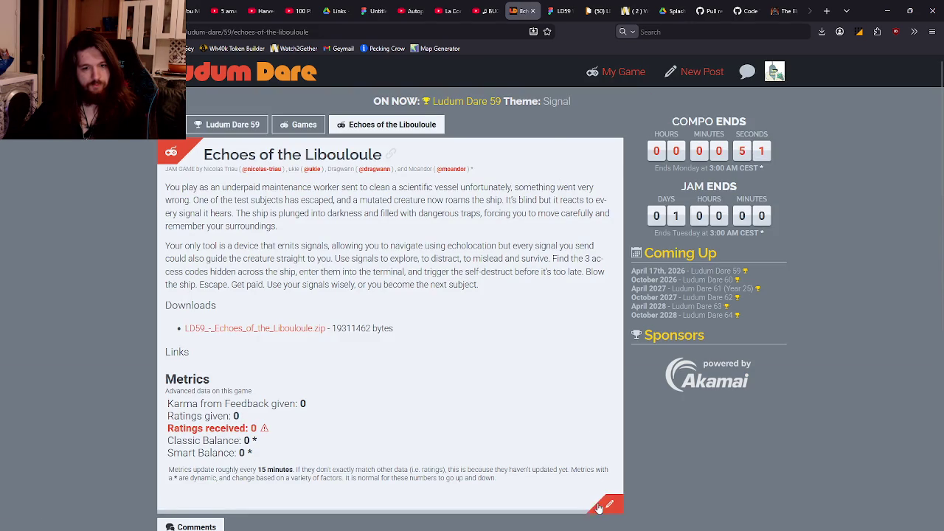
Add a Source Code link, delete the empty Microsoft Windows row, then save and finish
{"action": "left_click", "coordinate": [599, 508]}
{"action": "scroll", "coordinate": [467, 299], "scroll_direction": "down", "scroll_amount": 10}
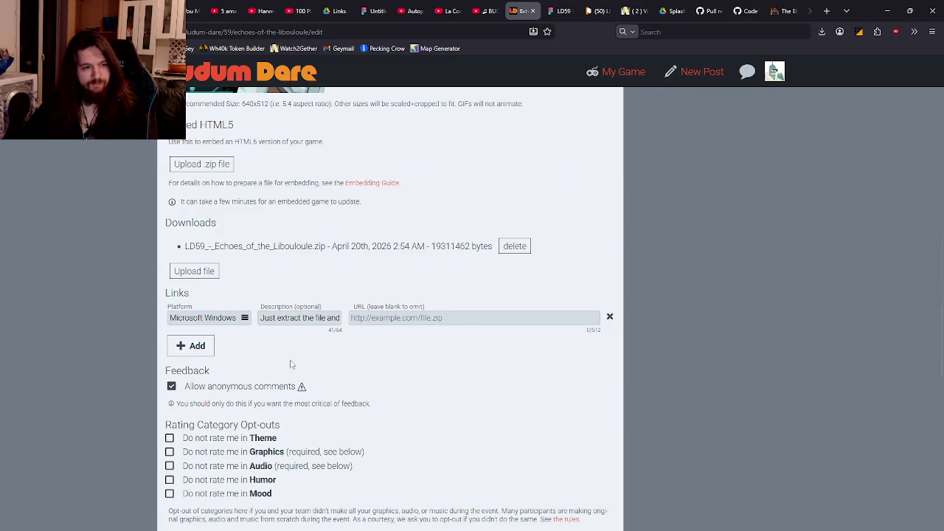
{"action": "left_click", "coordinate": [190, 346]}
{"action": "left_click", "coordinate": [204, 343]}
{"action": "left_click", "coordinate": [234, 358]}
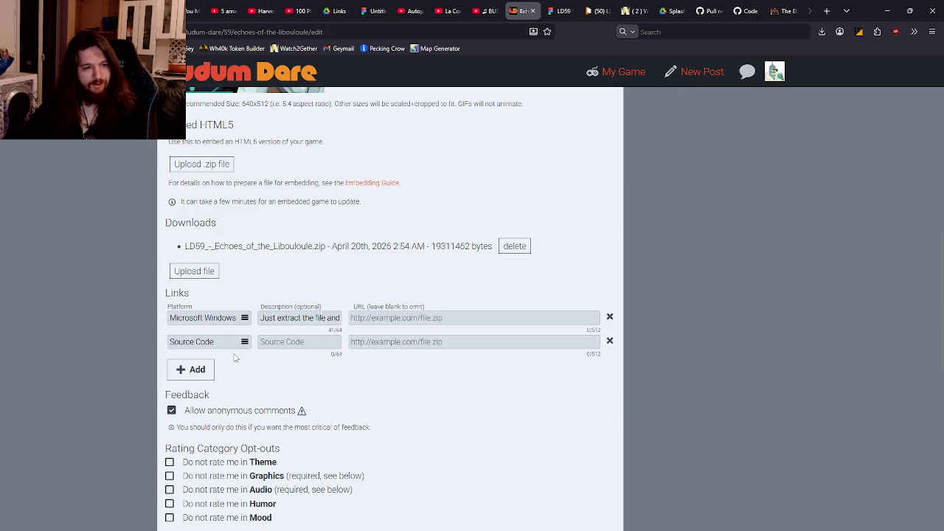
{"action": "left_click", "coordinate": [375, 345]}
{"action": "type", "text": "https://github.com/SteakBarbare/LD59"}
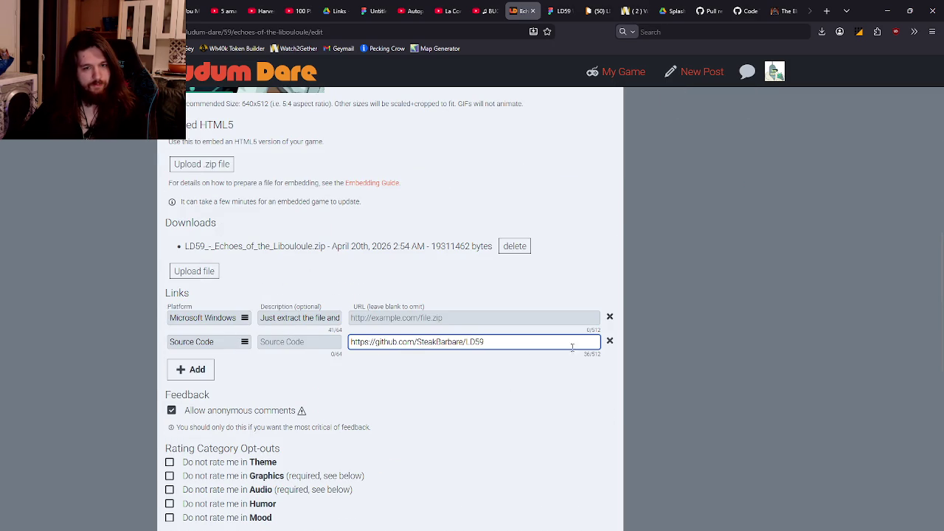
{"action": "left_click", "coordinate": [610, 318]}
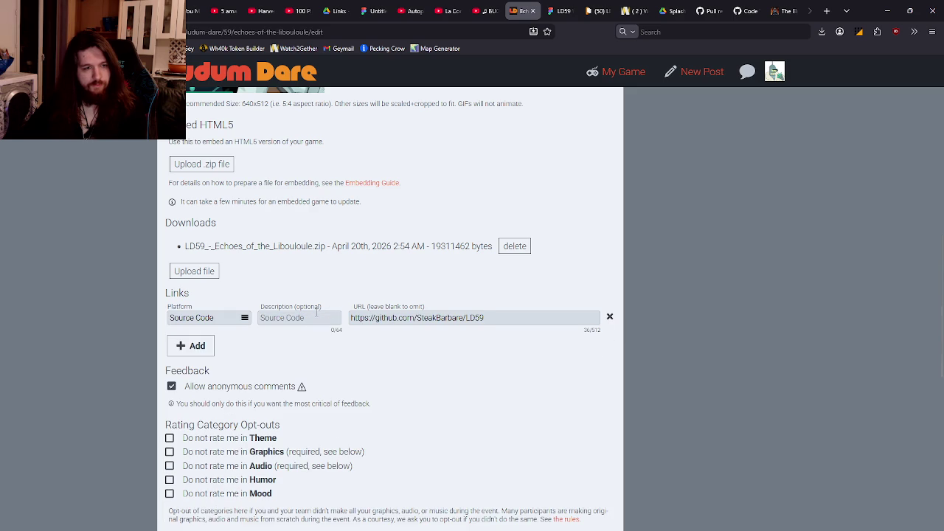
{"action": "left_click", "coordinate": [321, 315]}
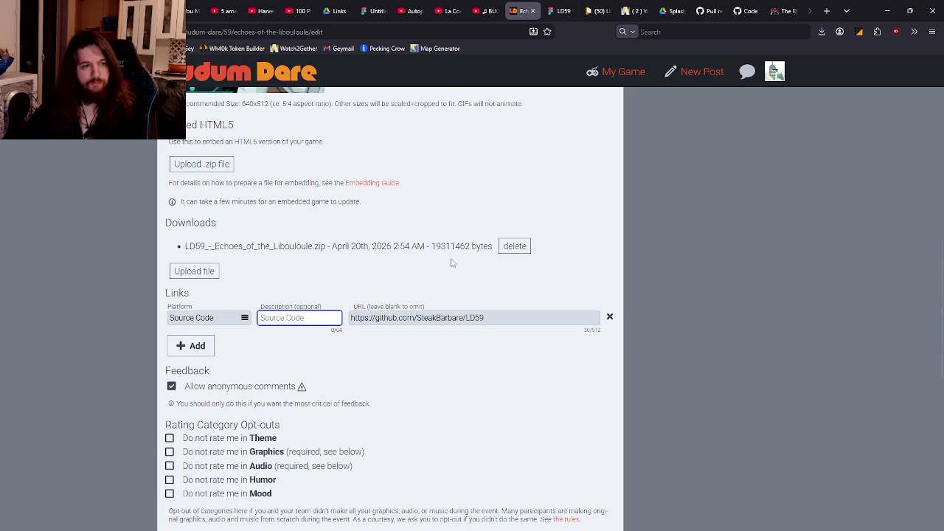
{"action": "scroll", "coordinate": [443, 270], "scroll_direction": "up", "scroll_amount": 8}
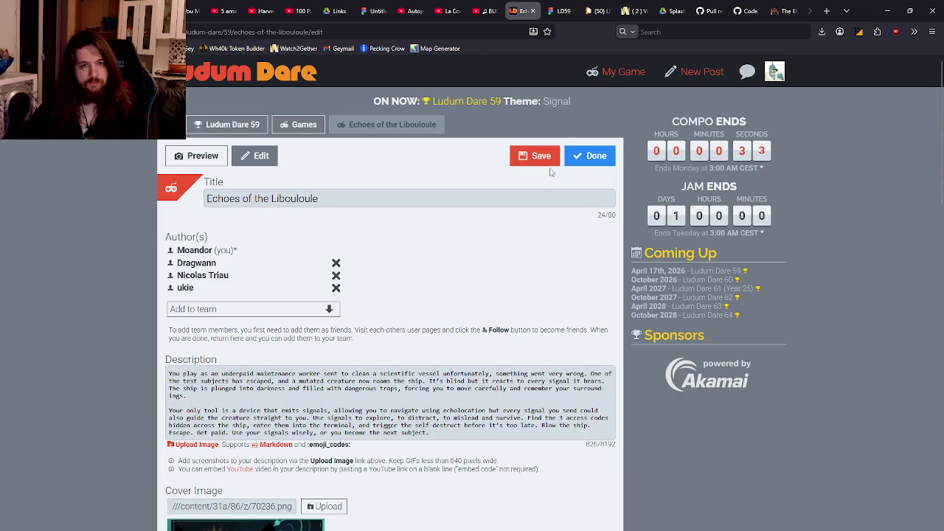
{"action": "left_click", "coordinate": [552, 159]}
{"action": "left_click", "coordinate": [590, 155]}
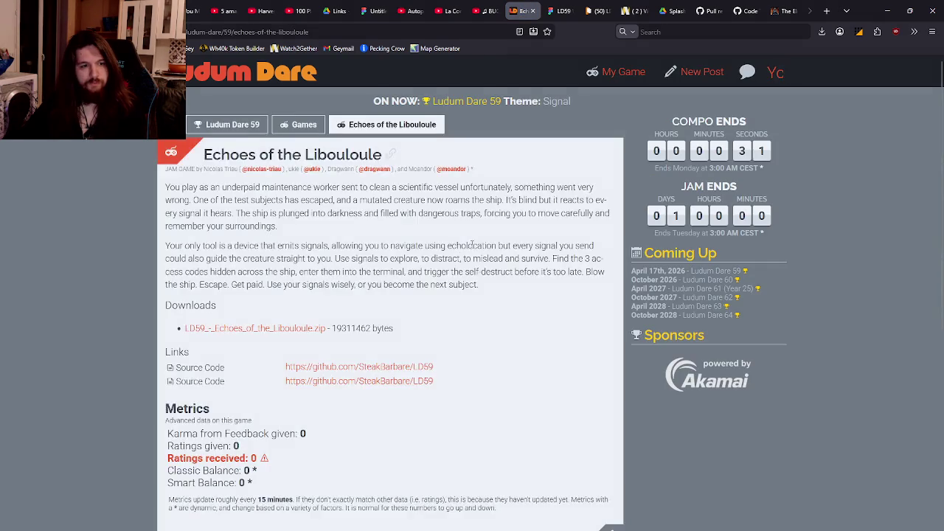
Reopen the entry's edit form and save it again without changes
{"action": "scroll", "coordinate": [457, 264], "scroll_direction": "down", "scroll_amount": 5}
{"action": "scroll", "coordinate": [454, 236], "scroll_direction": "up", "scroll_amount": 3}
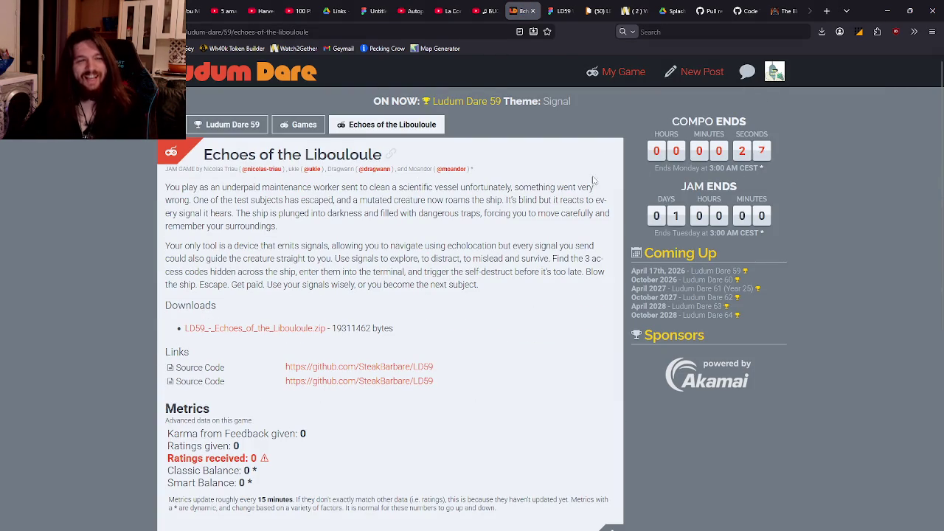
{"action": "scroll", "coordinate": [608, 299], "scroll_direction": "down", "scroll_amount": 3}
{"action": "left_click", "coordinate": [609, 284]}
{"action": "scroll", "coordinate": [472, 295], "scroll_direction": "down", "scroll_amount": 10}
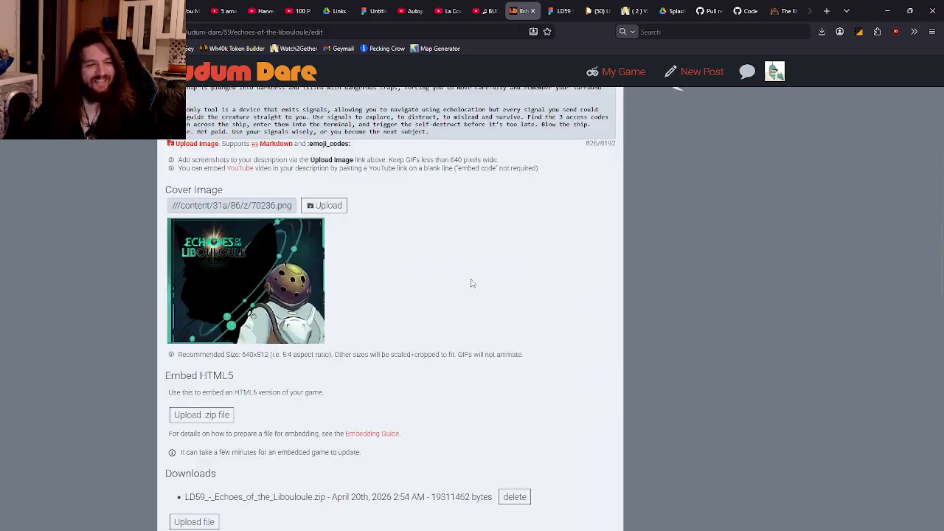
{"action": "scroll", "coordinate": [609, 345], "scroll_direction": "up", "scroll_amount": 15}
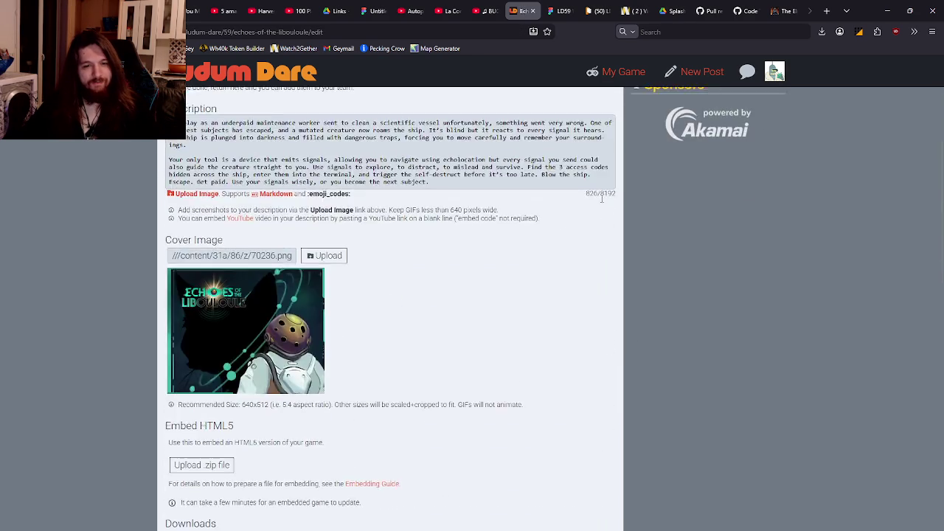
{"action": "left_click", "coordinate": [538, 154]}
Delete the duplicate Source Code link row, then save and finish editing
{"action": "scroll", "coordinate": [605, 265], "scroll_direction": "down", "scroll_amount": 5}
{"action": "left_click", "coordinate": [610, 229]}
{"action": "scroll", "coordinate": [581, 275], "scroll_direction": "down", "scroll_amount": 3}
{"action": "scroll", "coordinate": [581, 274], "scroll_direction": "down", "scroll_amount": 3}
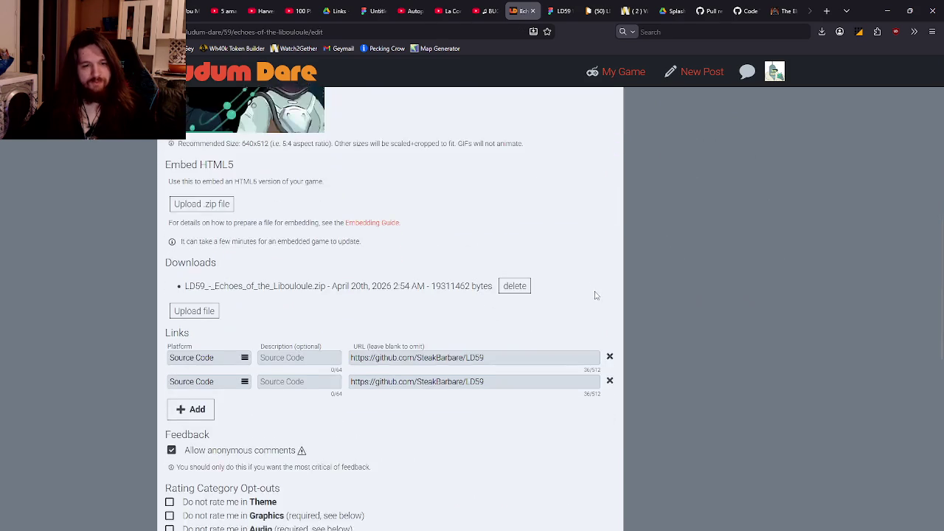
{"action": "left_click", "coordinate": [609, 317]}
{"action": "scroll", "coordinate": [592, 263], "scroll_direction": "up", "scroll_amount": 10}
{"action": "left_click", "coordinate": [541, 156]}
{"action": "left_click", "coordinate": [596, 155]}
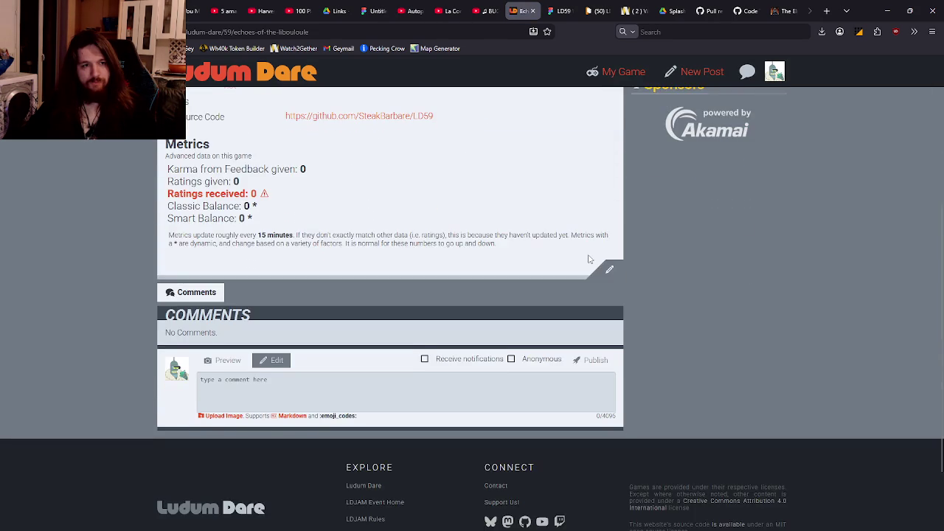
Open the game's edit page again and reload it to check the links
{"action": "scroll", "coordinate": [594, 284], "scroll_direction": "up", "scroll_amount": 1}
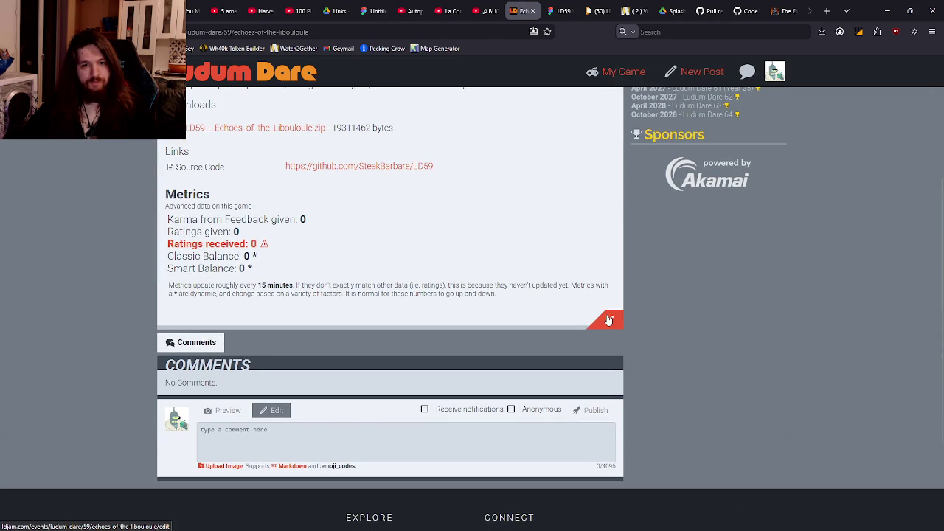
{"action": "left_click", "coordinate": [610, 322]}
{"action": "left_click", "coordinate": [353, 126]}
{"action": "scroll", "coordinate": [369, 243], "scroll_direction": "down", "scroll_amount": 5}
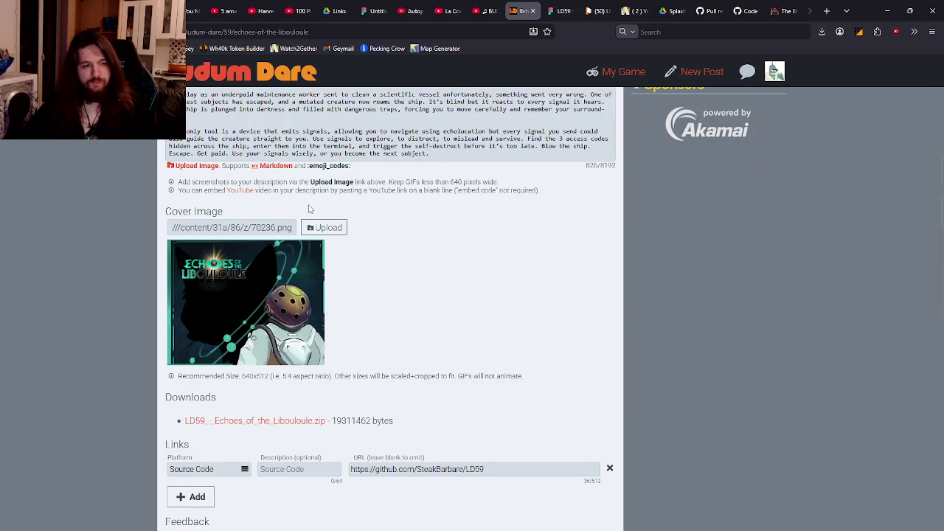
{"action": "scroll", "coordinate": [311, 210], "scroll_direction": "up", "scroll_amount": 5}
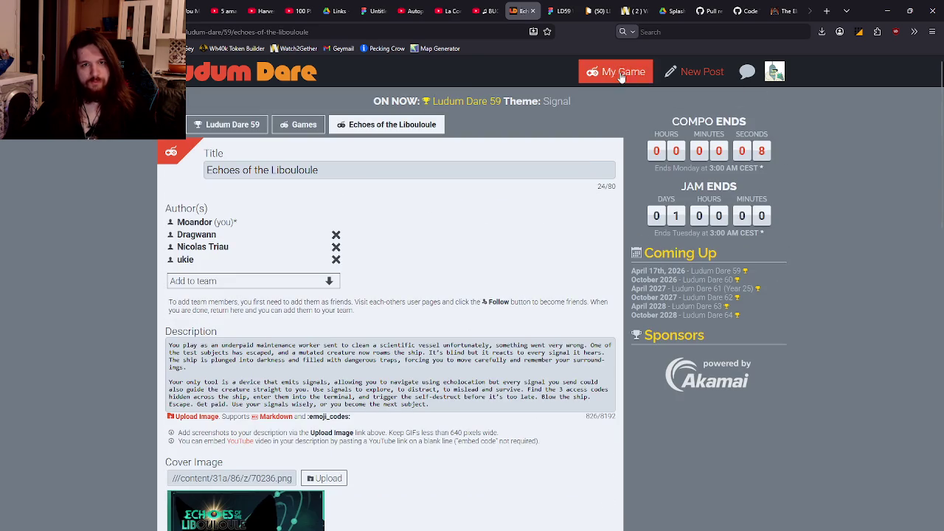
Cancel a new blog post, then return to the game page from the Ludum Dare 59 event page
{"action": "left_click", "coordinate": [697, 71]}
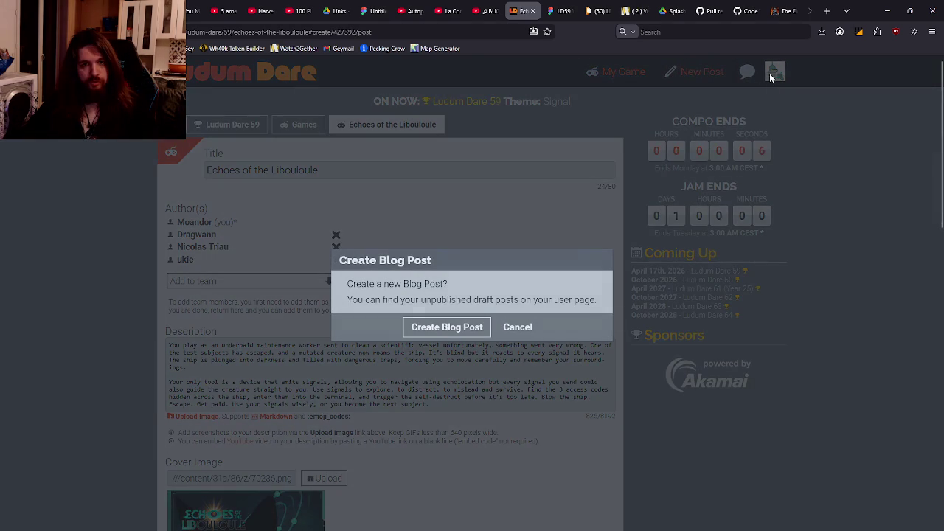
{"action": "left_click", "coordinate": [517, 327]}
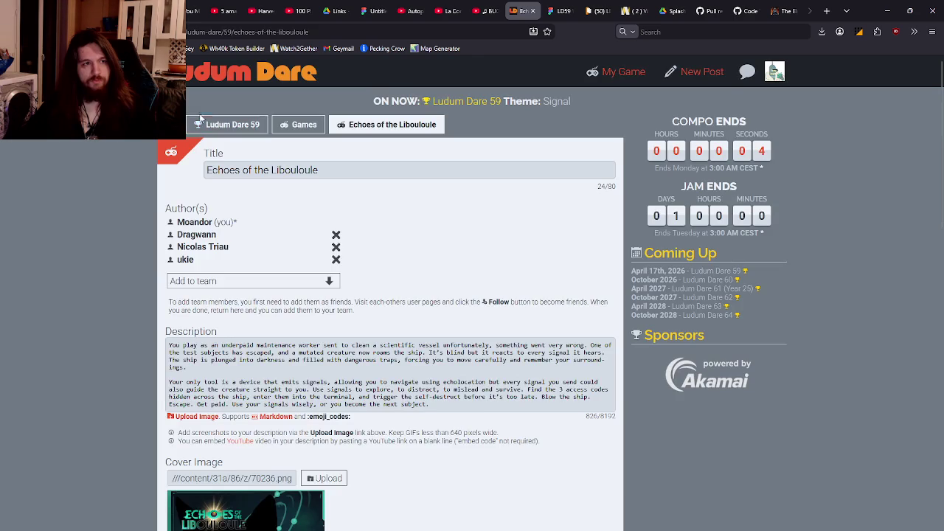
{"action": "left_click", "coordinate": [226, 124]}
{"action": "left_click", "coordinate": [631, 71]}
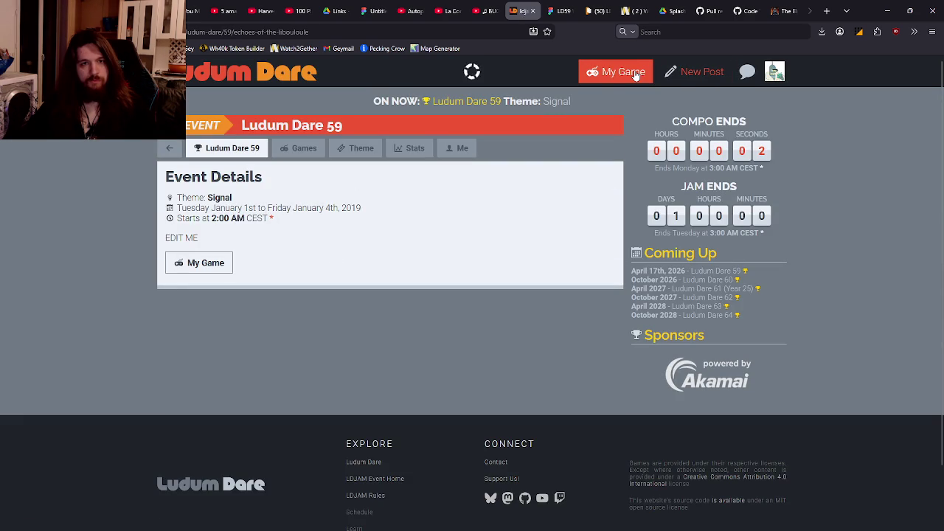
{"action": "scroll", "coordinate": [564, 228], "scroll_direction": "down", "scroll_amount": 2}
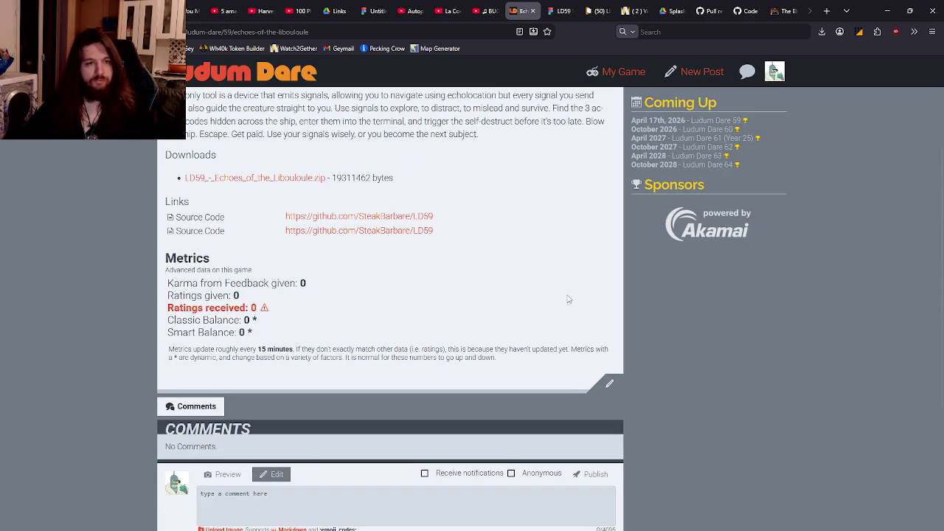
{"action": "scroll", "coordinate": [568, 298], "scroll_direction": "up", "scroll_amount": 2}
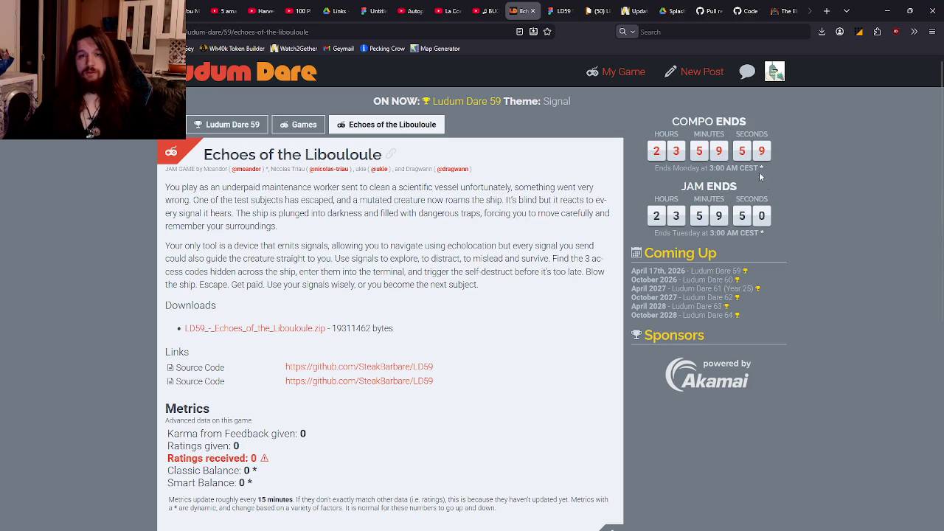
Open and dismiss the account menu, then reload the game page with F5
{"action": "left_click", "coordinate": [774, 72]}
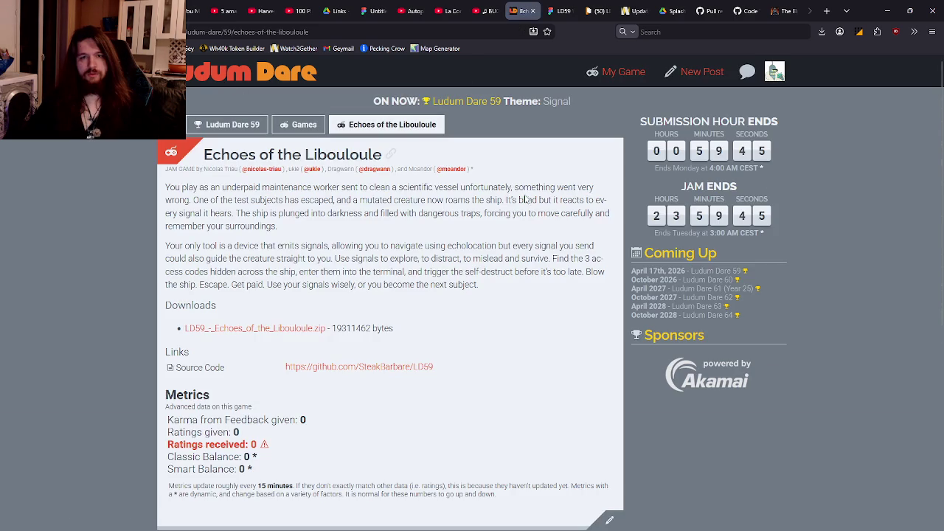
{"action": "mouse_move", "coordinate": [719, 124]}
{"action": "left_mouse_down"}
{"action": "mouse_move", "coordinate": [773, 122]}
{"action": "mouse_move", "coordinate": [624, 120]}
{"action": "left_mouse_up"}
{"action": "left_click", "coordinate": [785, 140]}
{"action": "left_click", "coordinate": [637, 124]}
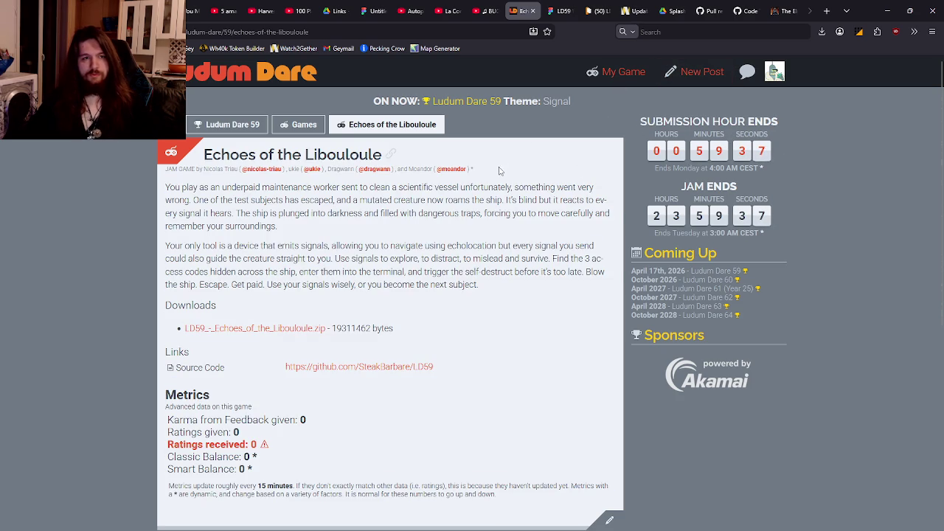
{"action": "key", "text": "F5"}
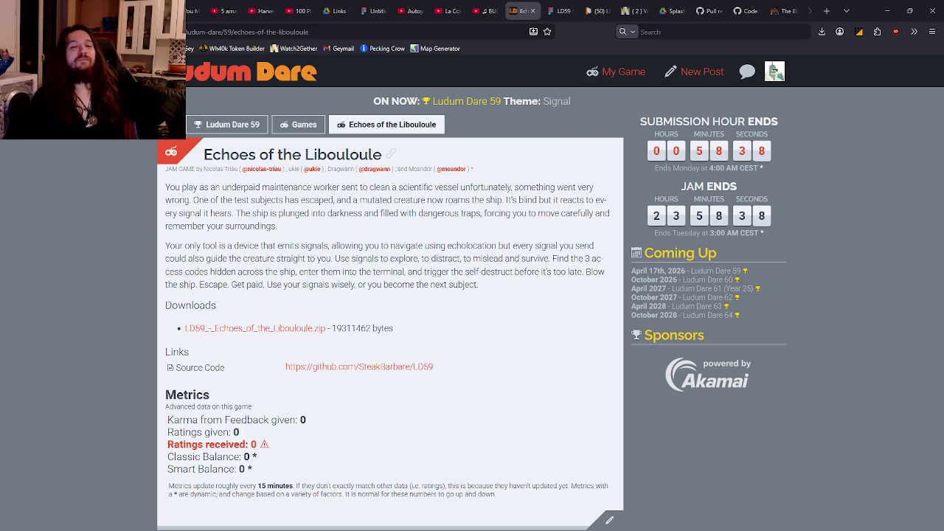
Reload the game page repeatedly and recheck how many Source Code links the Links section shows
{"action": "key", "text": "F5"}
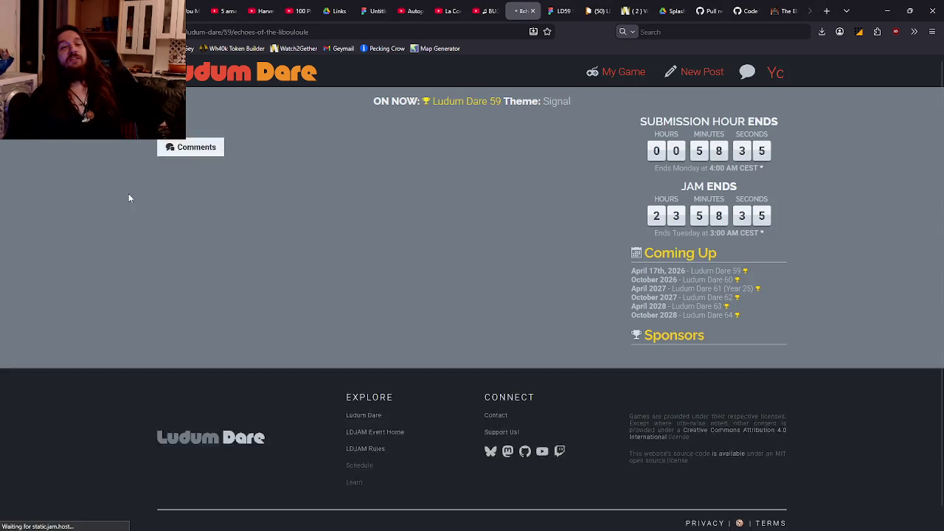
{"action": "scroll", "coordinate": [262, 219], "scroll_direction": "down", "scroll_amount": 1}
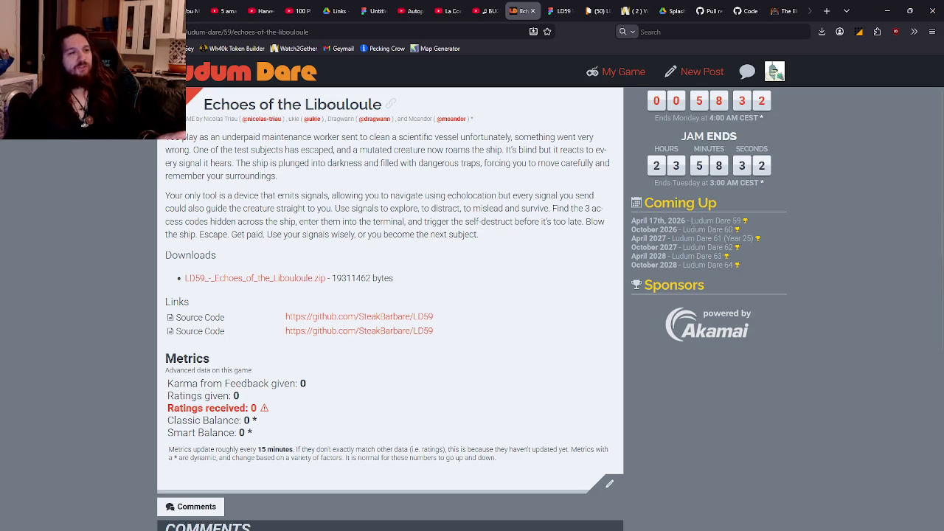
{"action": "key", "text": "F5"}
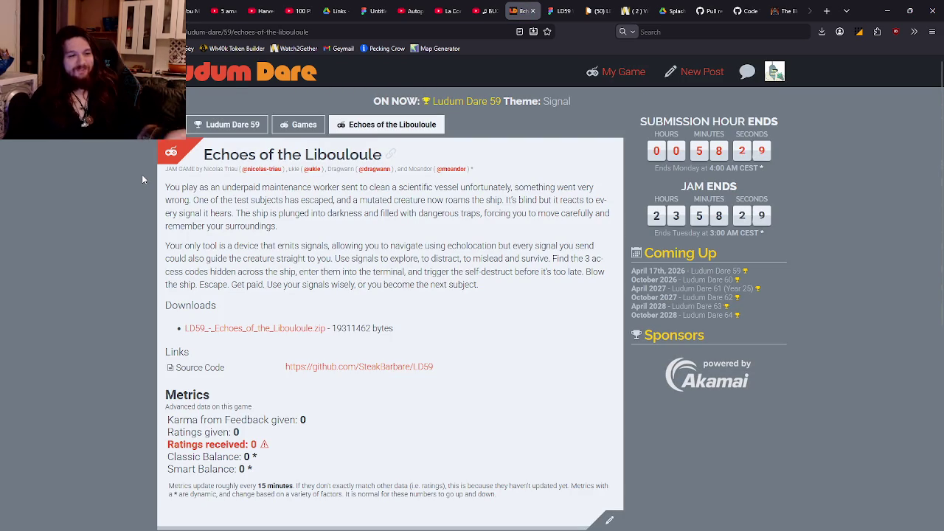
{"action": "key", "text": "F5"}
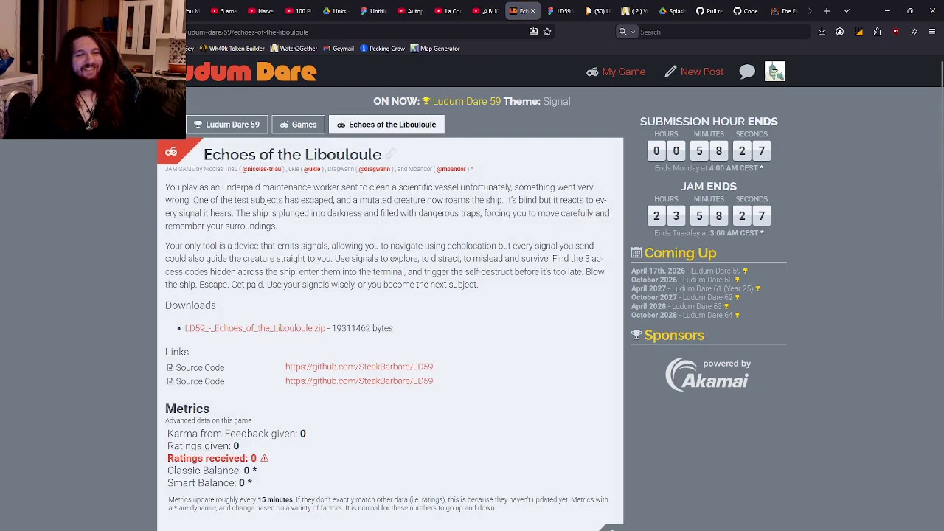
{"action": "key", "text": "F5"}
{"action": "key", "text": "F5"}
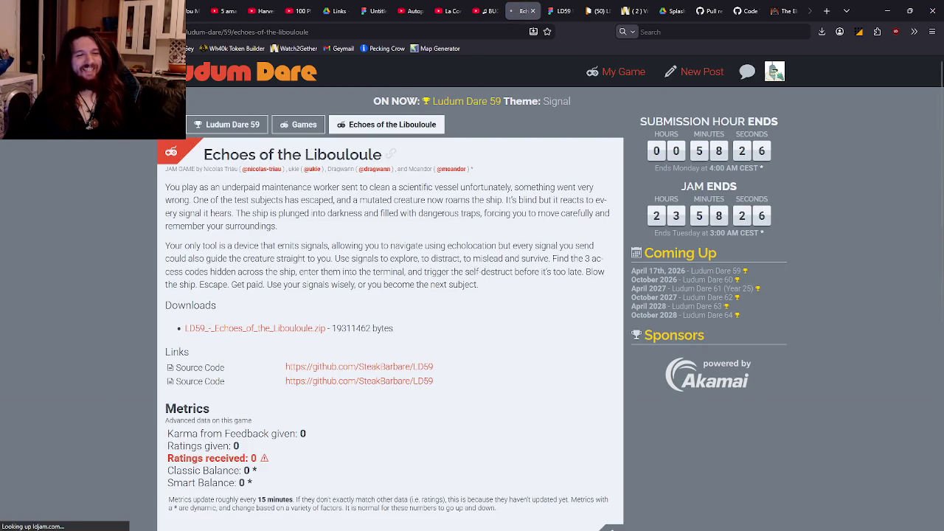
{"action": "key", "text": "F5"}
{"action": "triple_click", "coordinate": [256, 158]}
{"action": "left_click", "coordinate": [256, 174]}
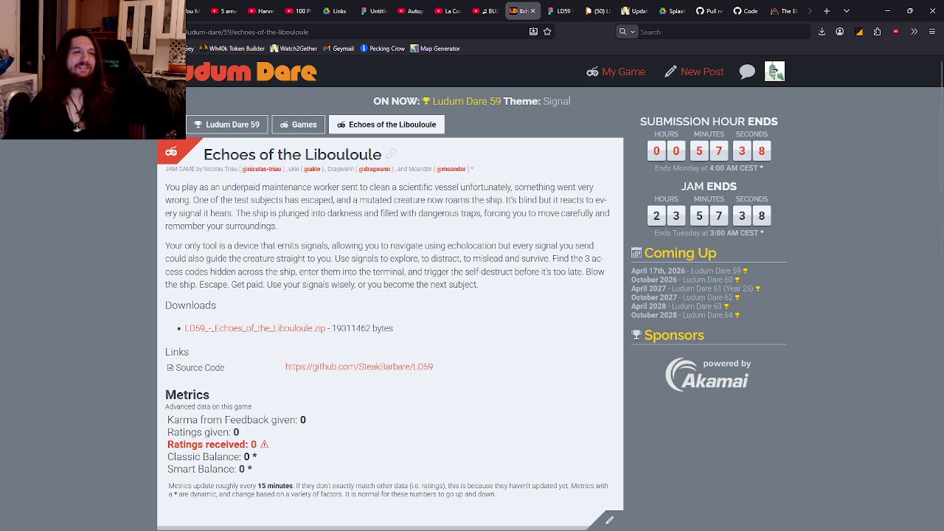
{"action": "key", "text": "F5"}
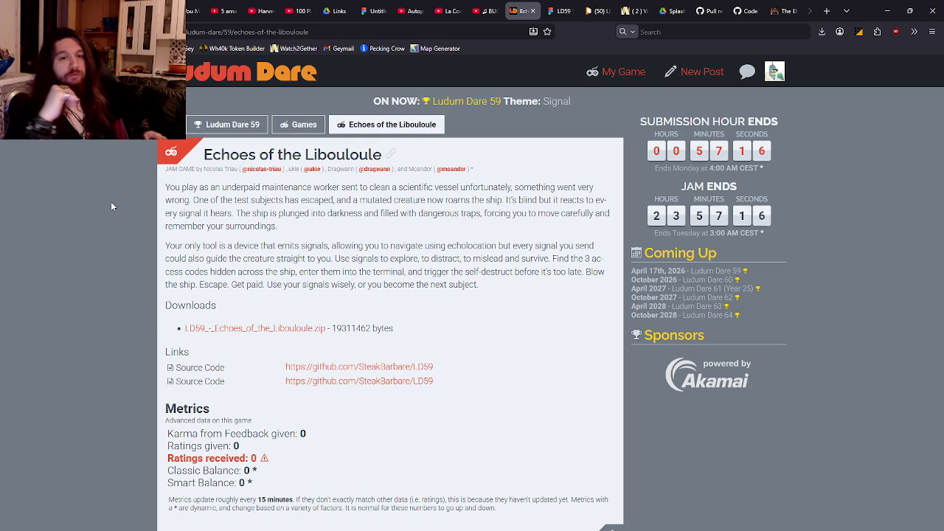
{"action": "mouse_move", "coordinate": [336, 329]}
{"action": "left_mouse_down"}
{"action": "mouse_move", "coordinate": [357, 328]}
{"action": "mouse_move", "coordinate": [346, 329]}
{"action": "left_mouse_up"}
Compare the zip's file size against the open File Explorer windows, then reload the game page
{"action": "left_click", "coordinate": [357, 328]}
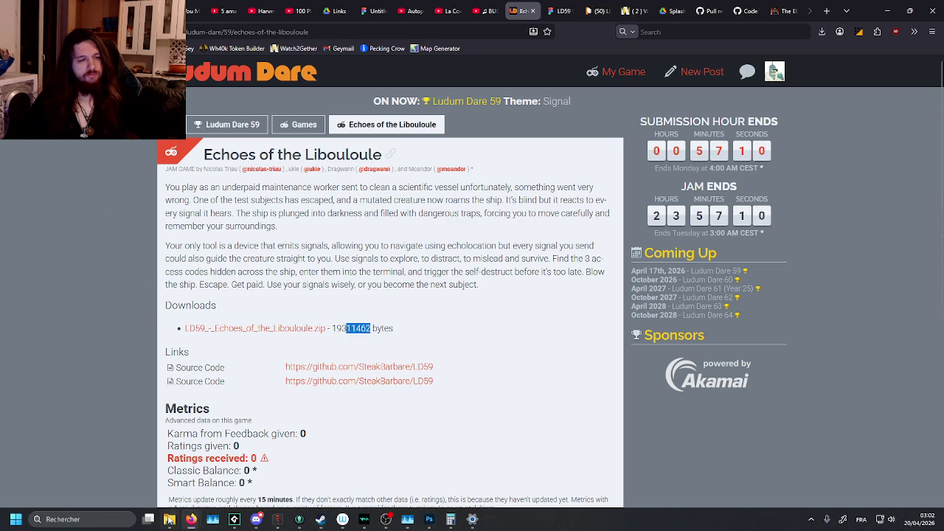
{"action": "left_click", "coordinate": [169, 519]}
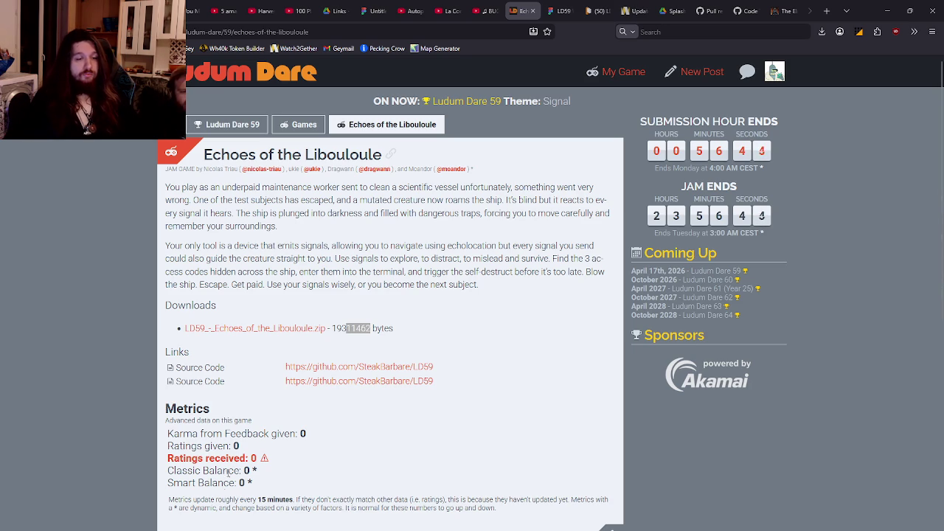
{"action": "left_click", "coordinate": [267, 473]}
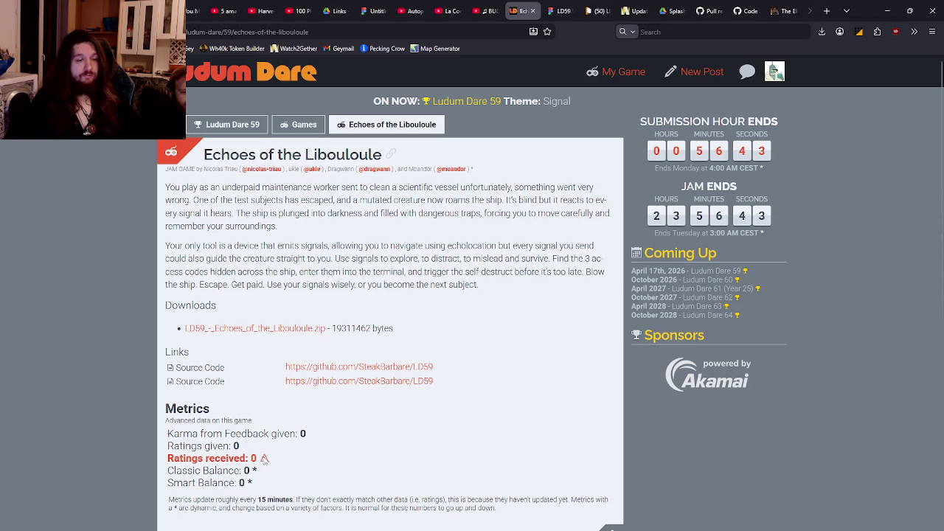
{"action": "mouse_move", "coordinate": [266, 459]}
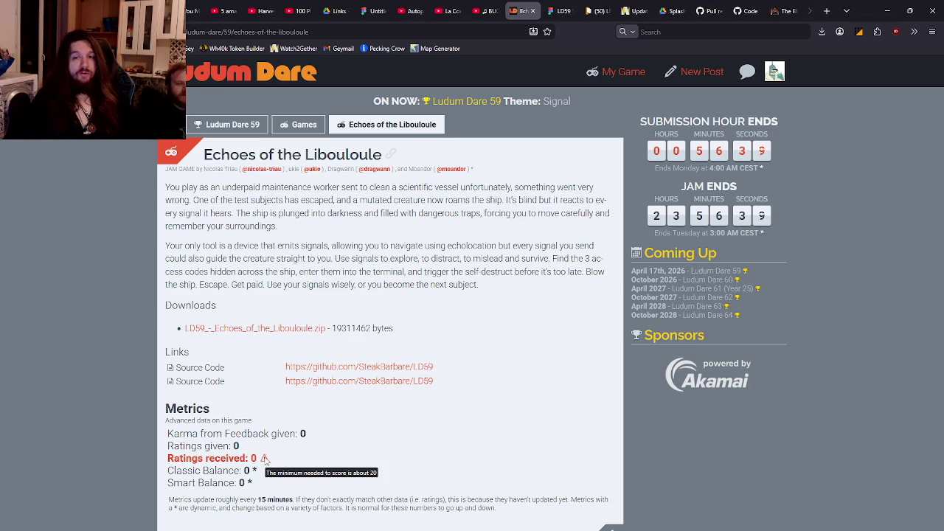
{"action": "scroll", "coordinate": [266, 460], "scroll_direction": "down", "scroll_amount": 4}
{"action": "scroll", "coordinate": [289, 394], "scroll_direction": "up", "scroll_amount": 4}
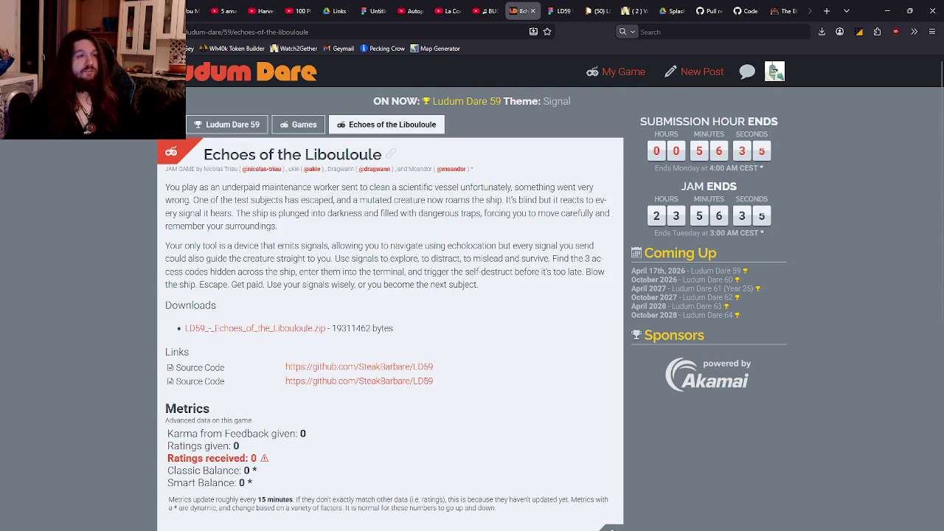
{"action": "key", "text": "F5"}
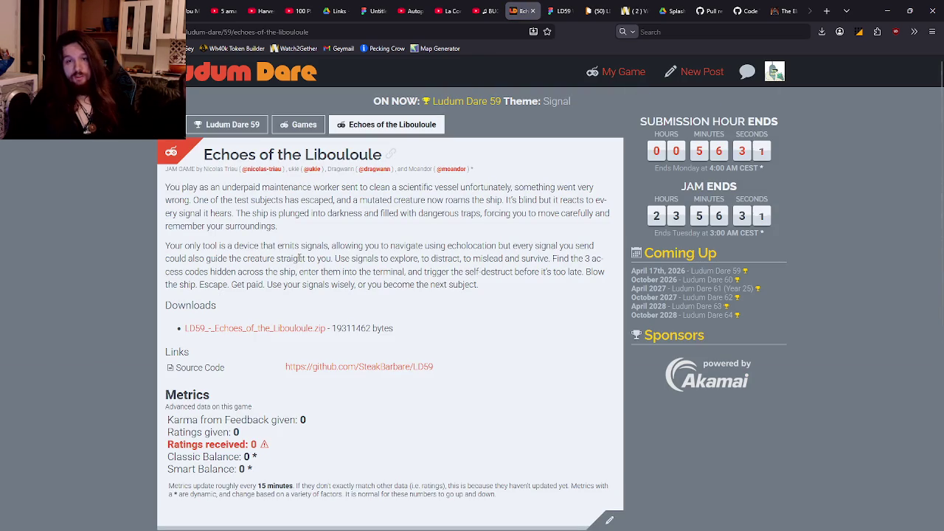